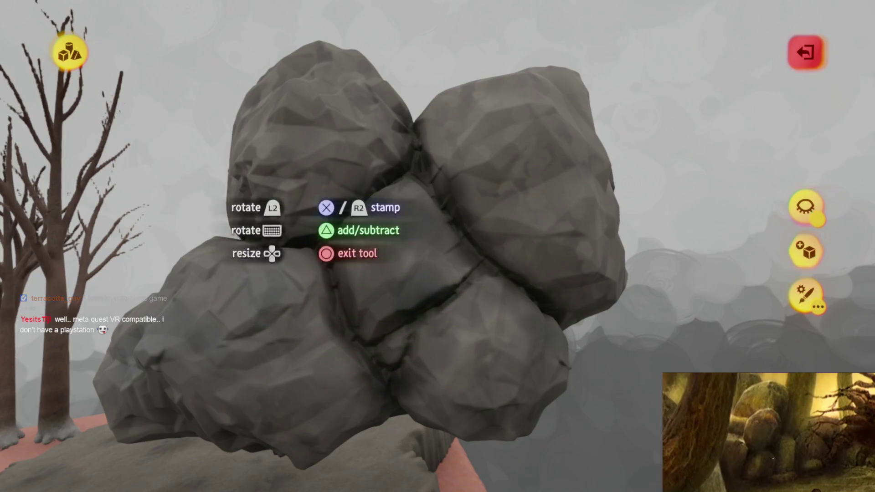
Step: Leave sculpt mode and choose the Hexagon prism as the stamp shape
{"action": "key", "text": "Escape"}
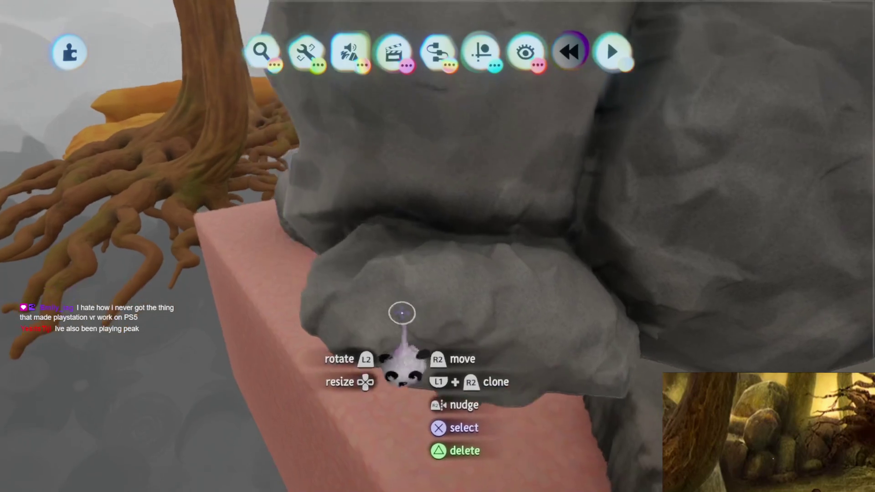
{"action": "left_click", "coordinate": [442, 292]}
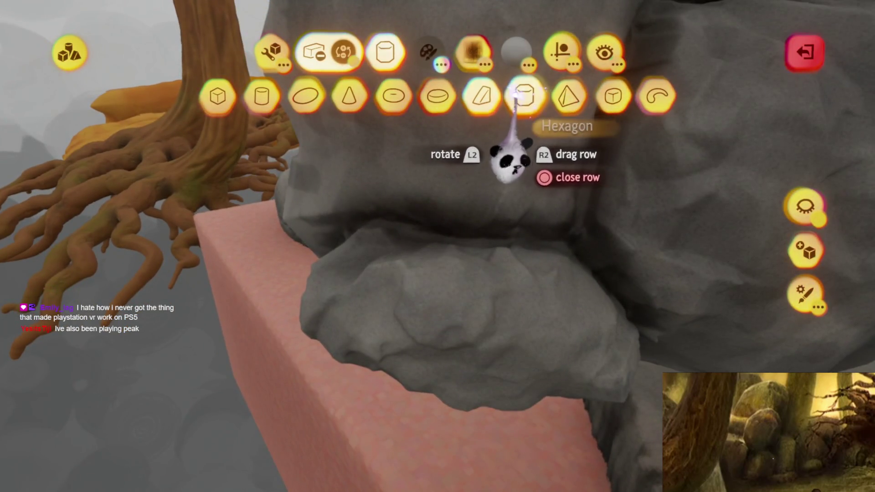
{"action": "left_click", "coordinate": [525, 96]}
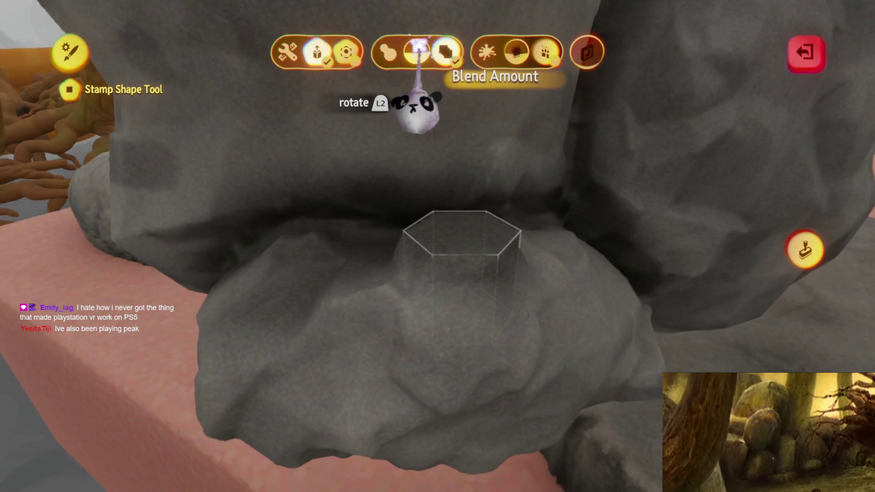
{"action": "key", "text": "Escape"}
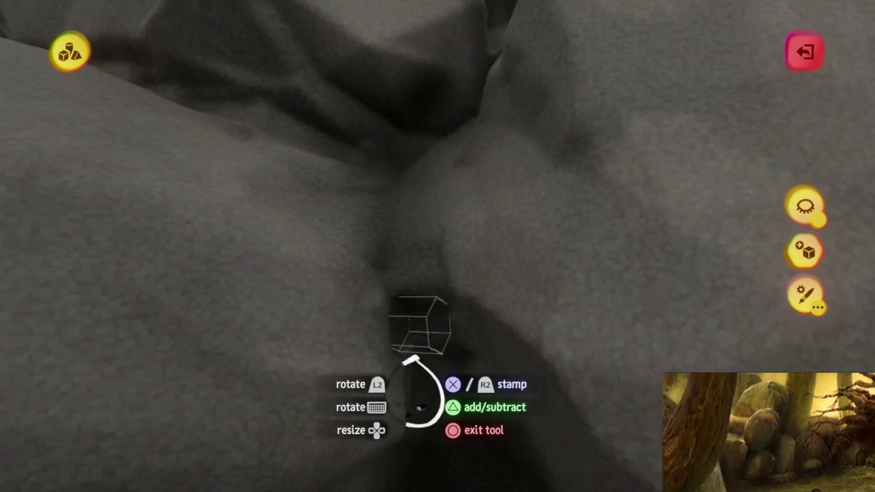
Step: Drag the hexagonal stamp's stretch handle to lengthen it into a long prism
{"action": "left_click_drag", "start_coordinate": [391, 263], "coordinate": [557, 293]}
{"action": "key", "text": "Escape"}
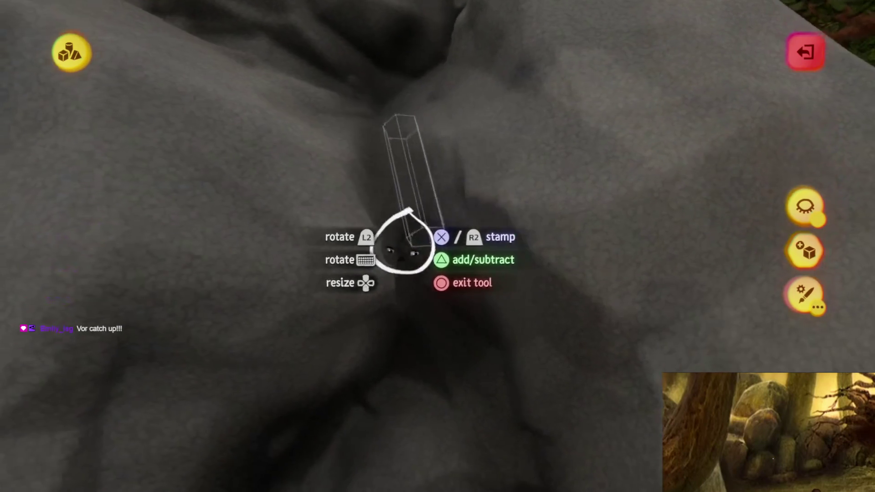
{"action": "key", "text": "Escape"}
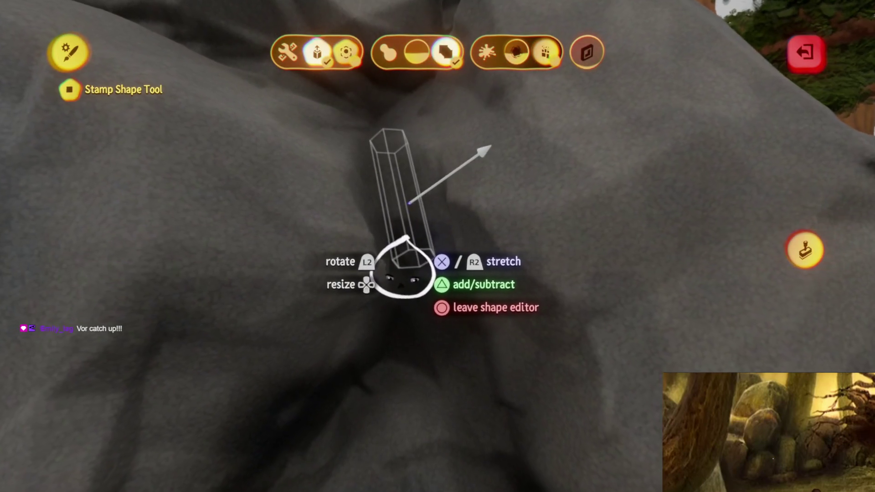
{"action": "left_click_drag", "start_coordinate": [397, 248], "coordinate": [400, 294]}
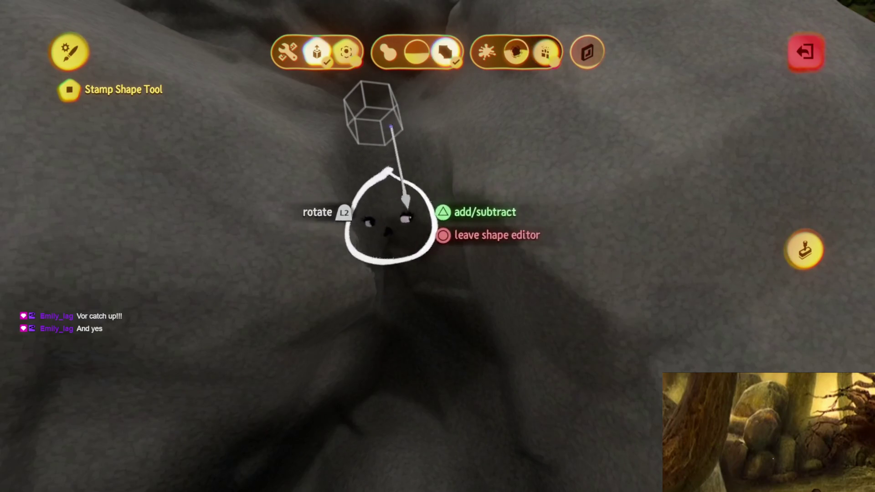
{"action": "key", "text": "Escape"}
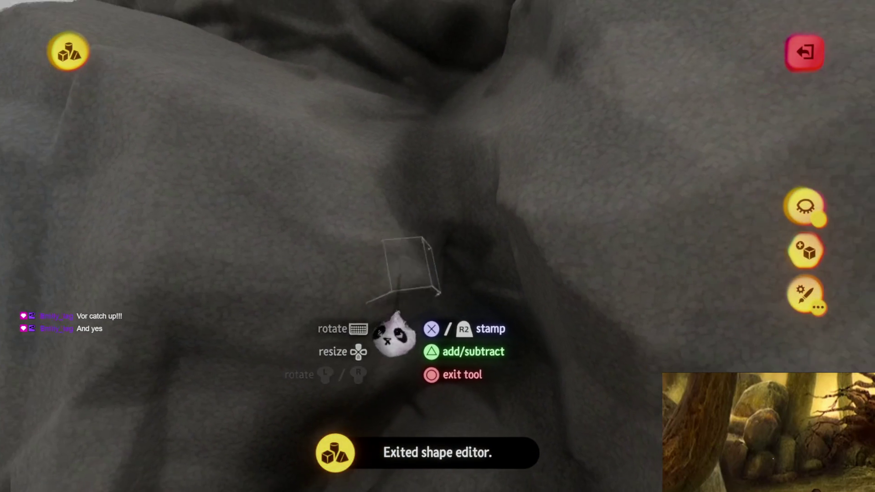
{"action": "scroll", "coordinate": [401, 309], "scroll_direction": "down", "scroll_amount": 5}
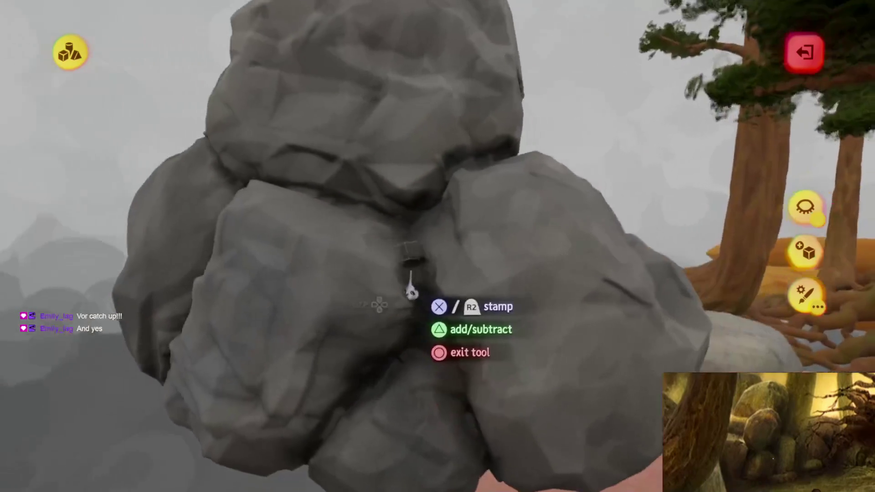
{"action": "scroll", "coordinate": [412, 294], "scroll_direction": "up", "scroll_amount": 5}
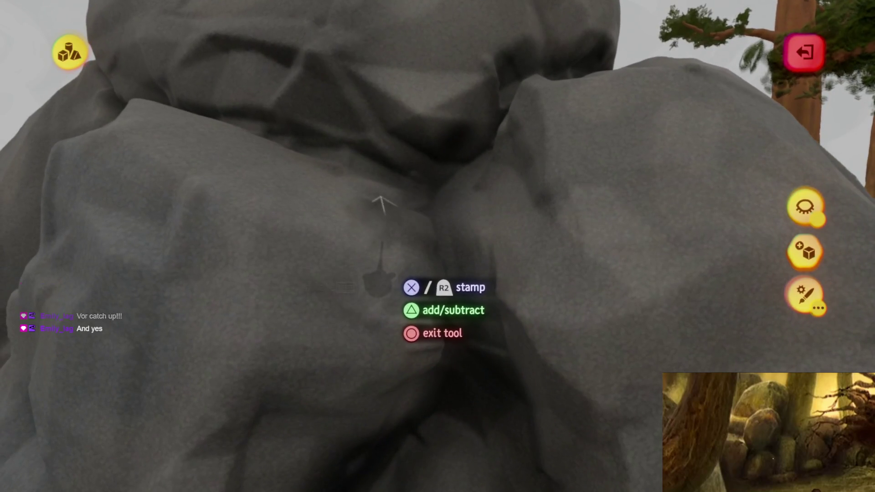
{"action": "mouse_move", "coordinate": [412, 360]}
{"action": "left_mouse_down"}
{"action": "mouse_move", "coordinate": [411, 378]}
{"action": "mouse_move", "coordinate": [411, 345]}
{"action": "mouse_move", "coordinate": [410, 392]}
{"action": "mouse_move", "coordinate": [402, 229]}
{"action": "mouse_move", "coordinate": [399, 283]}
{"action": "mouse_move", "coordinate": [389, 281]}
{"action": "mouse_move", "coordinate": [416, 313]}
{"action": "mouse_move", "coordinate": [424, 364]}
{"action": "mouse_move", "coordinate": [420, 219]}
{"action": "left_mouse_up"}
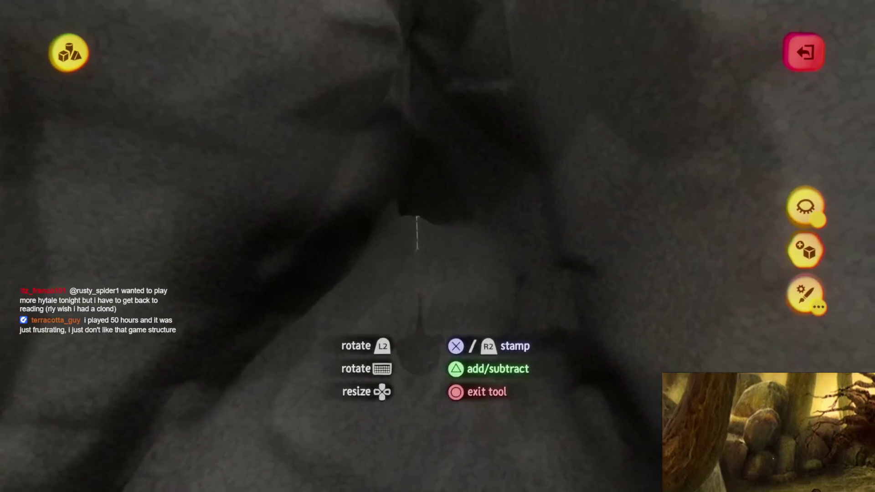
{"action": "mouse_move", "coordinate": [419, 329]}
{"action": "left_mouse_down"}
{"action": "mouse_move", "coordinate": [419, 337]}
{"action": "mouse_move", "coordinate": [419, 329]}
{"action": "mouse_move", "coordinate": [440, 326]}
{"action": "mouse_move", "coordinate": [444, 278]}
{"action": "mouse_move", "coordinate": [433, 305]}
{"action": "mouse_move", "coordinate": [435, 297]}
{"action": "left_mouse_up"}
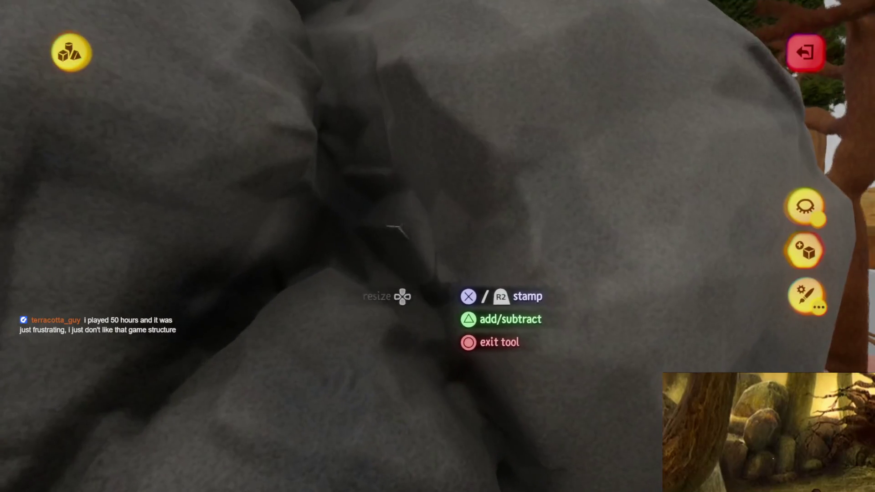
{"action": "mouse_move", "coordinate": [433, 232]}
{"action": "left_mouse_down"}
{"action": "mouse_move", "coordinate": [442, 267]}
{"action": "mouse_move", "coordinate": [440, 250]}
{"action": "mouse_move", "coordinate": [401, 251]}
{"action": "mouse_move", "coordinate": [442, 233]}
{"action": "mouse_move", "coordinate": [450, 268]}
{"action": "left_mouse_up"}
{"action": "mouse_move", "coordinate": [431, 202]}
{"action": "left_mouse_down"}
{"action": "mouse_move", "coordinate": [401, 221]}
{"action": "mouse_move", "coordinate": [401, 235]}
{"action": "mouse_move", "coordinate": [367, 244]}
{"action": "left_mouse_up"}
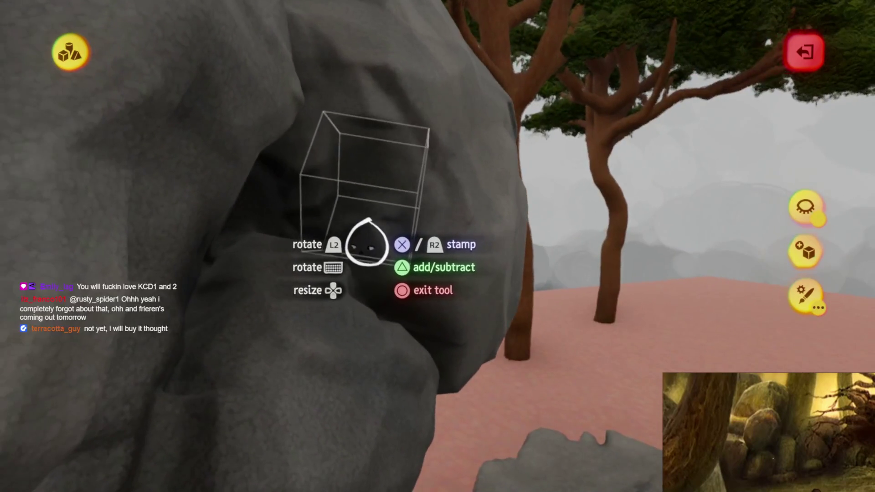
{"action": "mouse_move", "coordinate": [393, 308]}
{"action": "left_mouse_down"}
{"action": "mouse_move", "coordinate": [414, 414]}
{"action": "mouse_move", "coordinate": [396, 387]}
{"action": "mouse_move", "coordinate": [406, 438]}
{"action": "mouse_move", "coordinate": [429, 488]}
{"action": "mouse_move", "coordinate": [435, 326]}
{"action": "left_mouse_up"}
{"action": "mouse_move", "coordinate": [390, 236]}
{"action": "left_mouse_down"}
{"action": "mouse_move", "coordinate": [406, 233]}
{"action": "mouse_move", "coordinate": [425, 253]}
{"action": "mouse_move", "coordinate": [435, 245]}
{"action": "mouse_move", "coordinate": [348, 306]}
{"action": "mouse_move", "coordinate": [367, 318]}
{"action": "mouse_move", "coordinate": [401, 285]}
{"action": "mouse_move", "coordinate": [408, 335]}
{"action": "mouse_move", "coordinate": [429, 259]}
{"action": "left_mouse_up"}
{"action": "mouse_move", "coordinate": [424, 344]}
{"action": "left_mouse_down"}
{"action": "mouse_move", "coordinate": [423, 311]}
{"action": "mouse_move", "coordinate": [414, 344]}
{"action": "mouse_move", "coordinate": [390, 299]}
{"action": "left_mouse_up"}
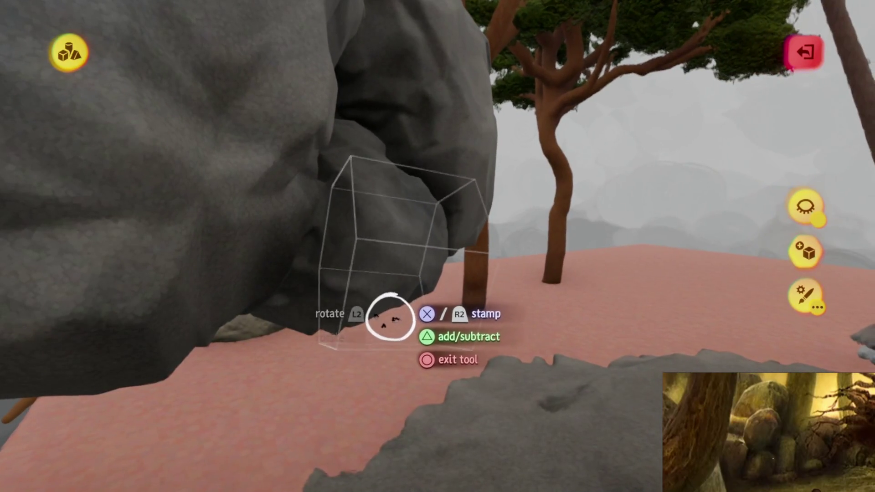
{"action": "left_click_drag", "start_coordinate": [414, 432], "coordinate": [395, 378]}
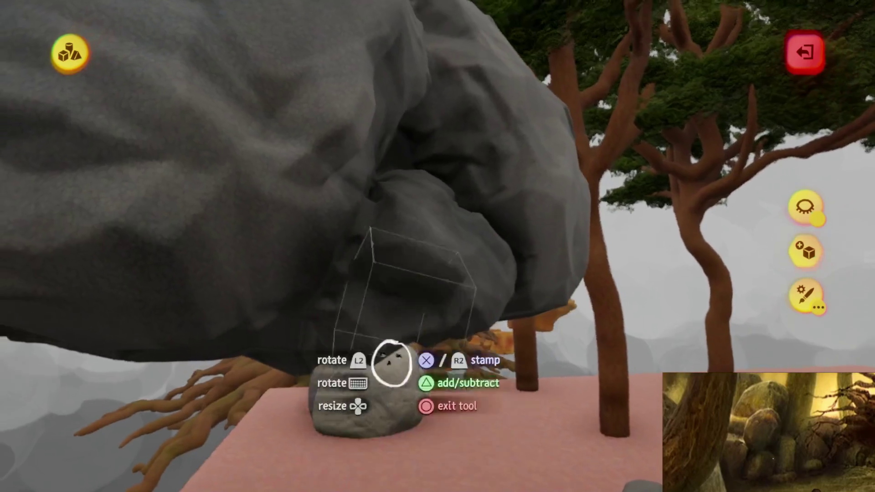
{"action": "left_click_drag", "start_coordinate": [369, 410], "coordinate": [382, 405]}
{"action": "left_click_drag", "start_coordinate": [414, 332], "coordinate": [418, 328]}
{"action": "mouse_move", "coordinate": [419, 295]}
{"action": "left_mouse_down"}
{"action": "mouse_move", "coordinate": [416, 416]}
{"action": "mouse_move", "coordinate": [400, 322]}
{"action": "mouse_move", "coordinate": [403, 347]}
{"action": "mouse_move", "coordinate": [429, 286]}
{"action": "left_mouse_up"}
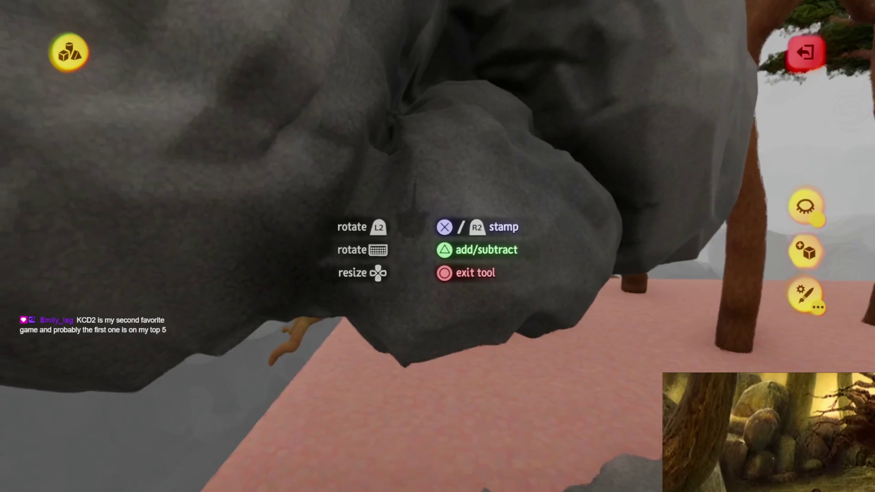
{"action": "left_click_drag", "start_coordinate": [413, 223], "coordinate": [404, 216]}
{"action": "mouse_move", "coordinate": [381, 273]}
{"action": "left_mouse_down"}
{"action": "mouse_move", "coordinate": [433, 434]}
{"action": "mouse_move", "coordinate": [420, 361]}
{"action": "mouse_move", "coordinate": [365, 383]}
{"action": "mouse_move", "coordinate": [512, 264]}
{"action": "mouse_move", "coordinate": [554, 269]}
{"action": "left_mouse_up"}
Step: Stretch the stamp into a long box and rotate it into place up the rock
{"action": "mouse_move", "coordinate": [497, 205]}
{"action": "left_mouse_down"}
{"action": "mouse_move", "coordinate": [401, 181]}
{"action": "mouse_move", "coordinate": [475, 244]}
{"action": "mouse_move", "coordinate": [449, 238]}
{"action": "mouse_move", "coordinate": [454, 251]}
{"action": "left_mouse_up"}
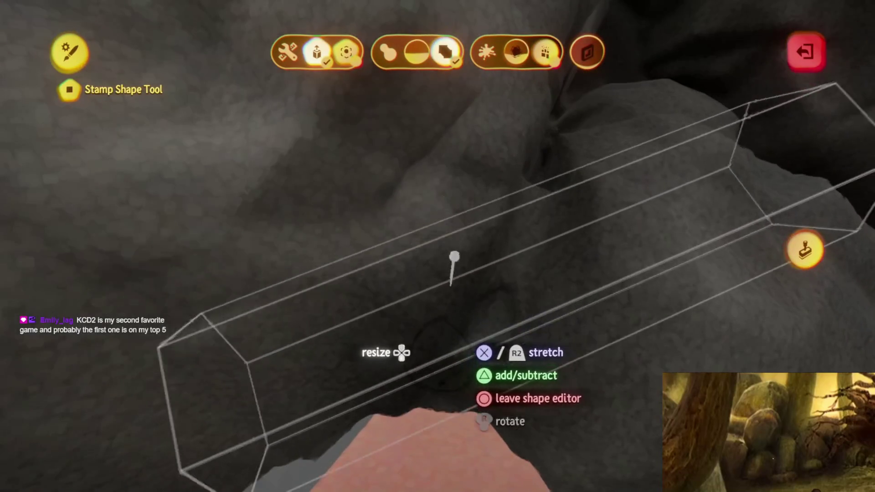
{"action": "left_click_drag", "start_coordinate": [453, 360], "coordinate": [465, 291]}
{"action": "mouse_move", "coordinate": [458, 322]}
{"action": "left_mouse_down"}
{"action": "mouse_move", "coordinate": [434, 346]}
{"action": "mouse_move", "coordinate": [436, 332]}
{"action": "mouse_move", "coordinate": [412, 431]}
{"action": "left_mouse_up"}
{"action": "mouse_move", "coordinate": [401, 474]}
{"action": "left_mouse_down"}
{"action": "mouse_move", "coordinate": [426, 362]}
{"action": "mouse_move", "coordinate": [420, 336]}
{"action": "mouse_move", "coordinate": [417, 365]}
{"action": "mouse_move", "coordinate": [382, 429]}
{"action": "left_mouse_up"}
Step: Leave shape editing and bring the grey boulder pile up close
{"action": "key", "text": "Escape"}
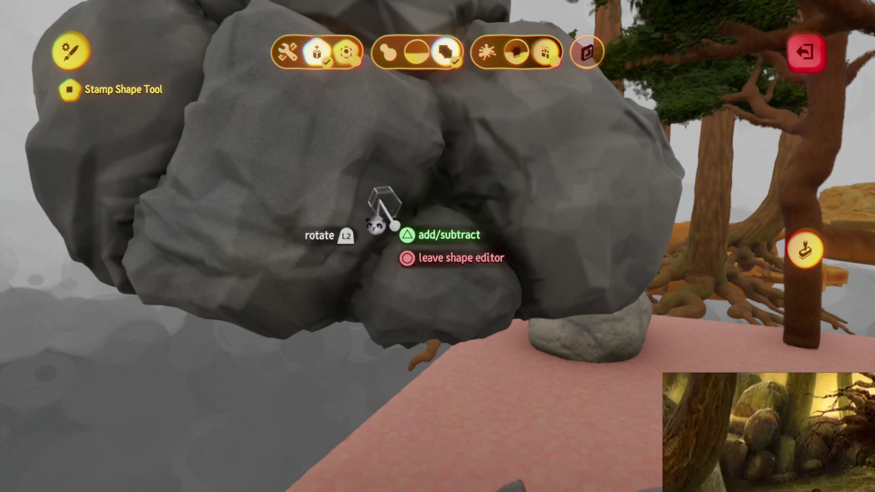
{"action": "key", "text": "Escape"}
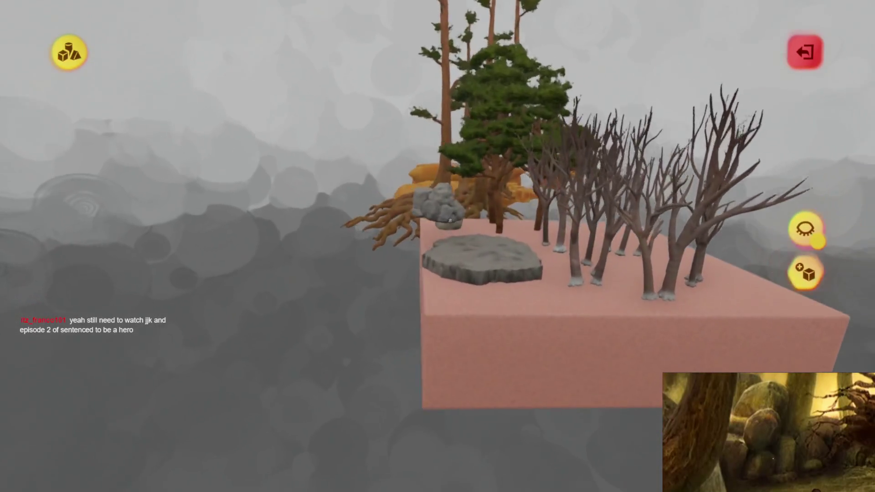
{"action": "left_click", "coordinate": [450, 221]}
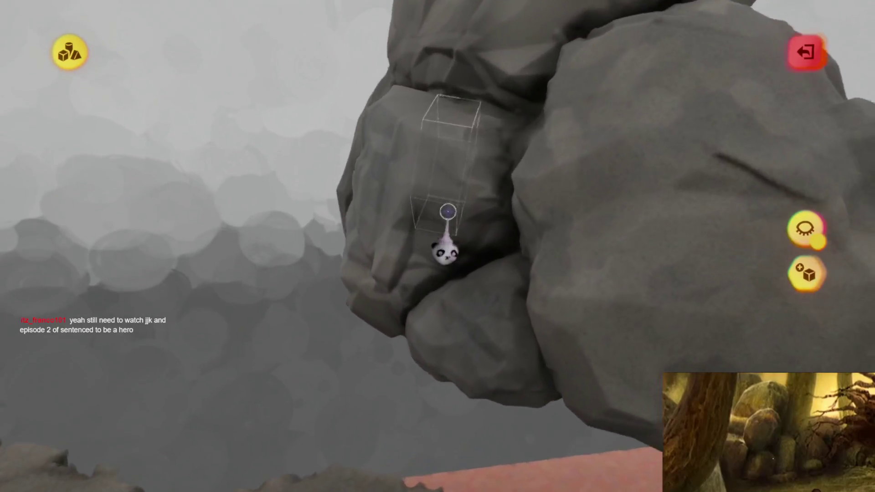
Step: Check the Flecks shape choices, then exit sculpt mode with the rock finished
{"action": "mouse_move", "coordinate": [412, 172]}
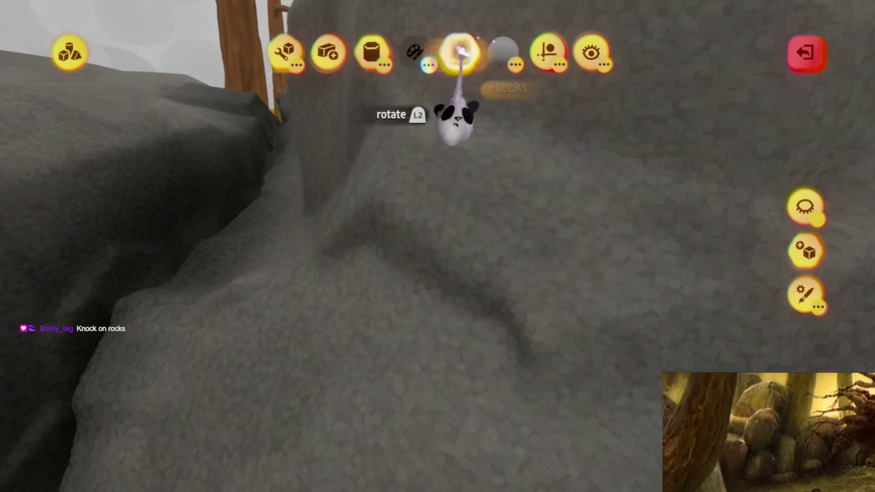
{"action": "left_click", "coordinate": [462, 48]}
{"action": "key", "text": "Escape"}
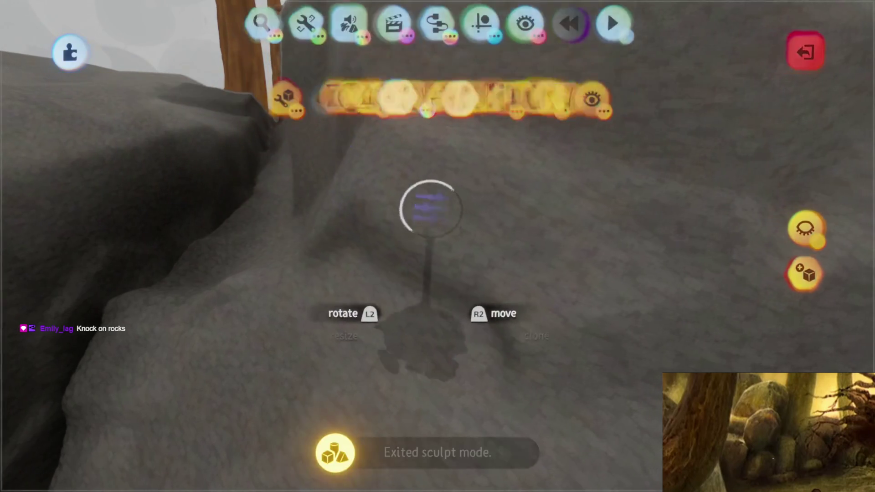
Step: Raise the rock sculpture's Shinyness and Metalness slightly in Outer Properties
{"action": "left_click", "coordinate": [436, 196]}
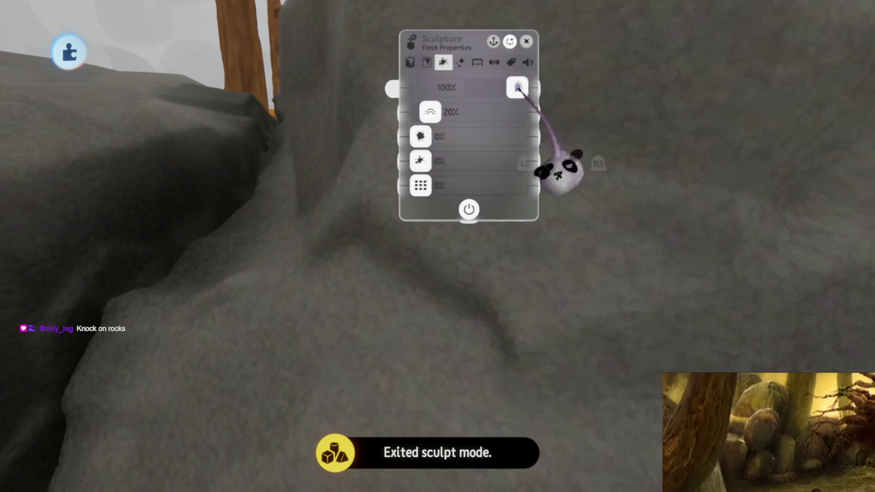
{"action": "left_click", "coordinate": [410, 62]}
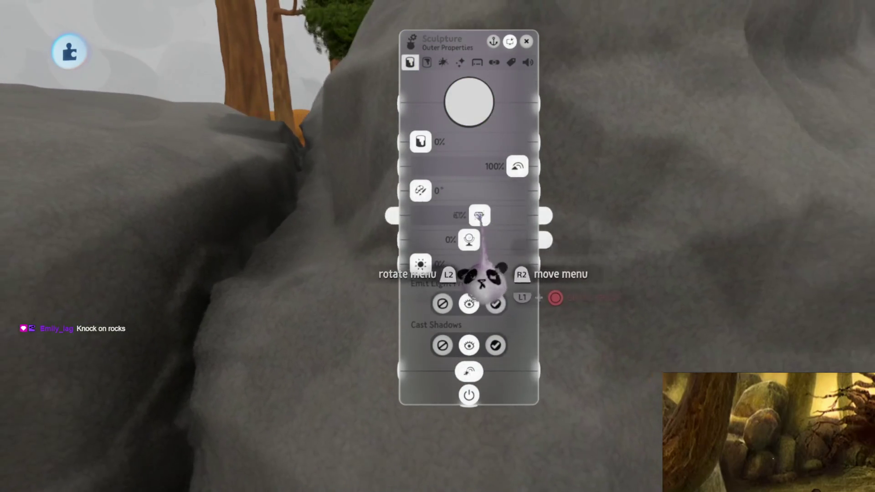
{"action": "left_click_drag", "start_coordinate": [495, 216], "coordinate": [477, 246]}
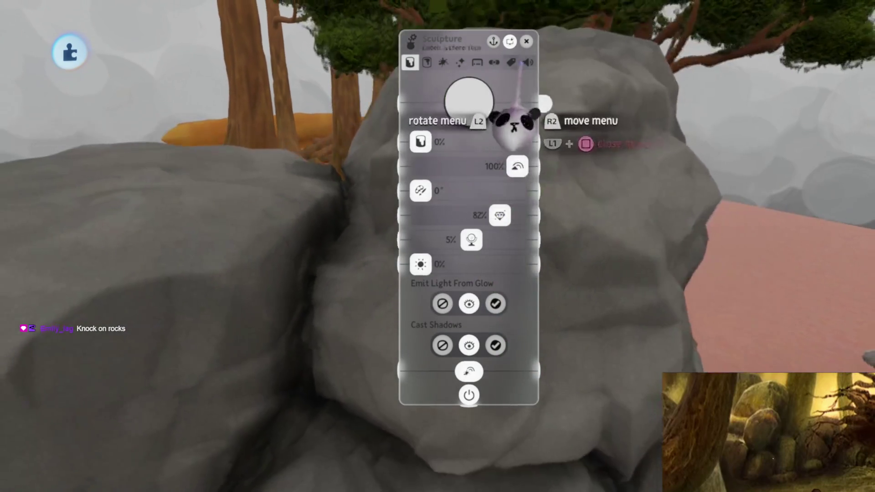
{"action": "left_click", "coordinate": [528, 62]}
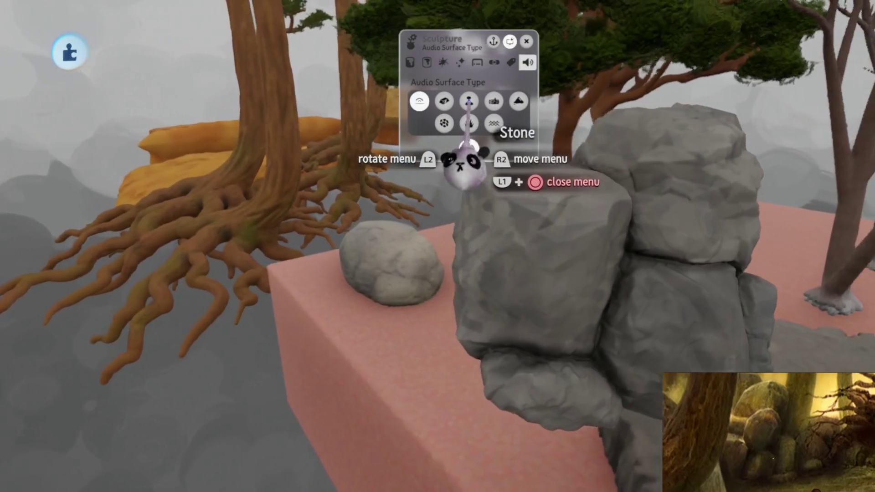
{"action": "key", "text": "Escape"}
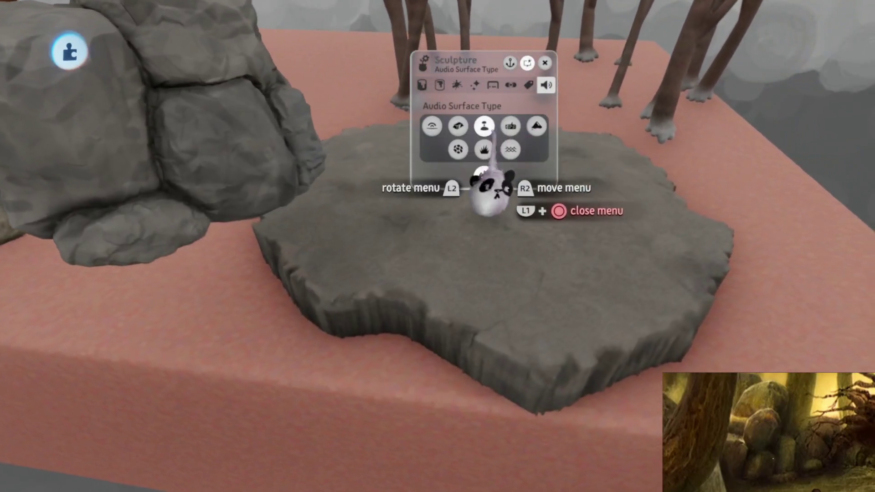
Step: Set the rock's Audio Surface Type to Stone and review the big rock's outer properties
{"action": "key", "text": "Escape"}
{"action": "left_click", "coordinate": [474, 287]}
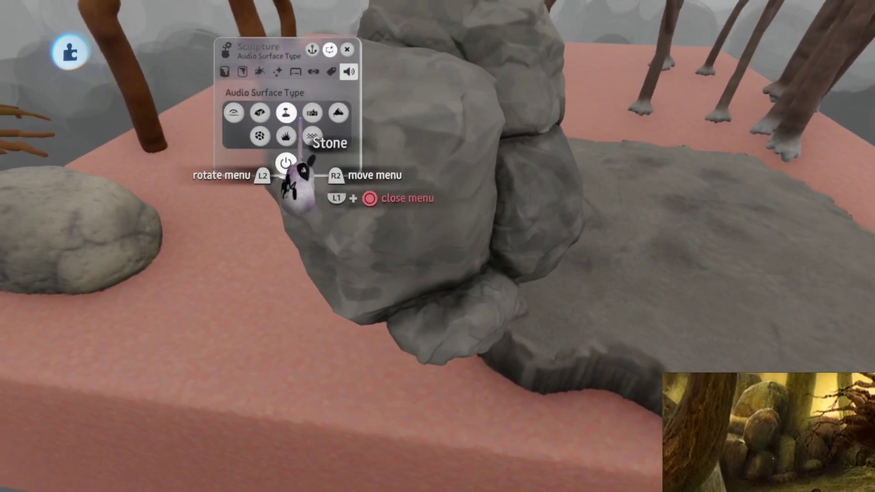
{"action": "key", "text": "Escape"}
{"action": "left_click", "coordinate": [440, 208]}
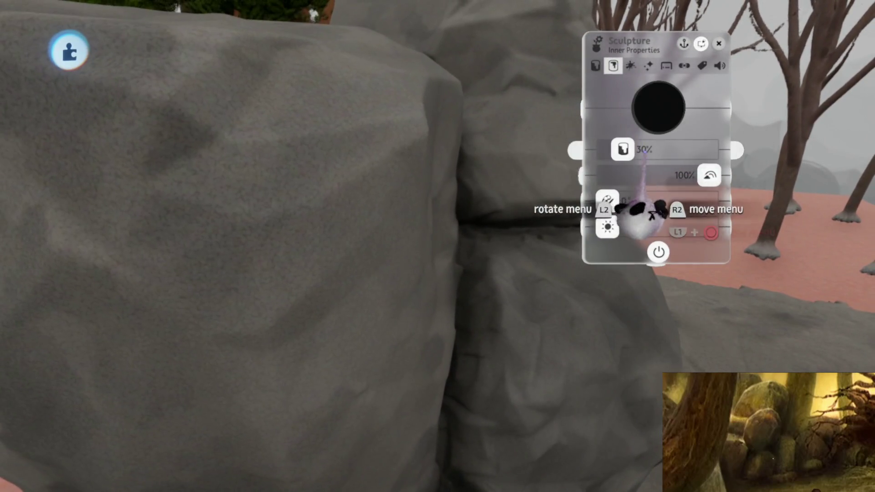
{"action": "scroll", "coordinate": [641, 210], "scroll_direction": "down", "scroll_amount": 5}
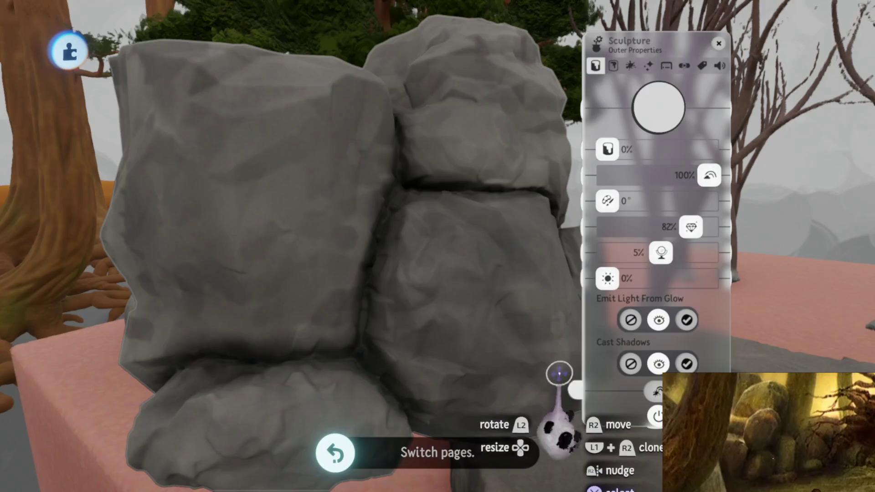
{"action": "scroll", "coordinate": [549, 349], "scroll_direction": "down", "scroll_amount": 4}
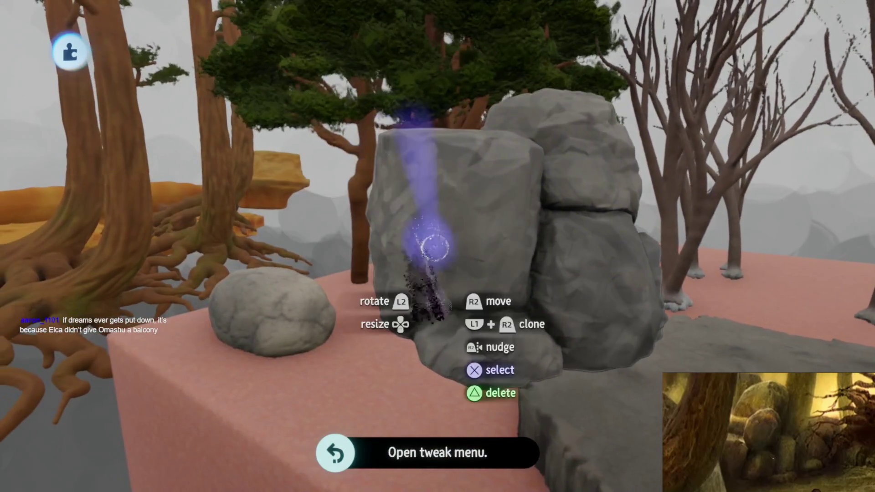
Step: Scale the stacked rock cluster to 155% and set it down beside the round boulder
{"action": "scroll", "coordinate": [427, 359], "scroll_direction": "down", "scroll_amount": 5}
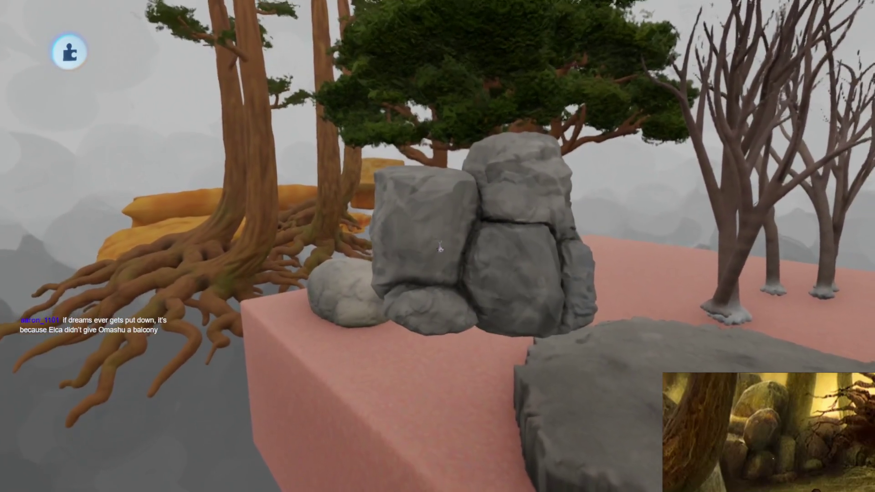
{"action": "scroll", "coordinate": [440, 248], "scroll_direction": "right", "scroll_amount": 3}
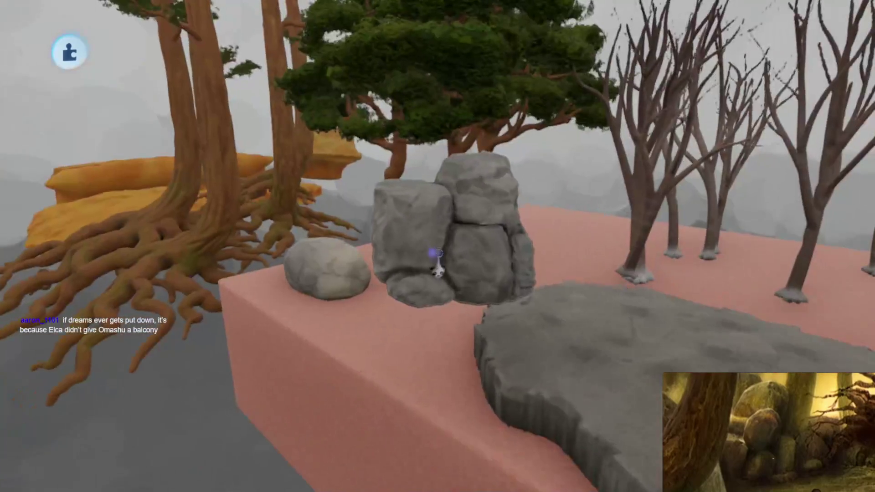
{"action": "left_click", "coordinate": [445, 254]}
{"action": "scroll", "coordinate": [436, 287], "scroll_direction": "up", "scroll_amount": 3}
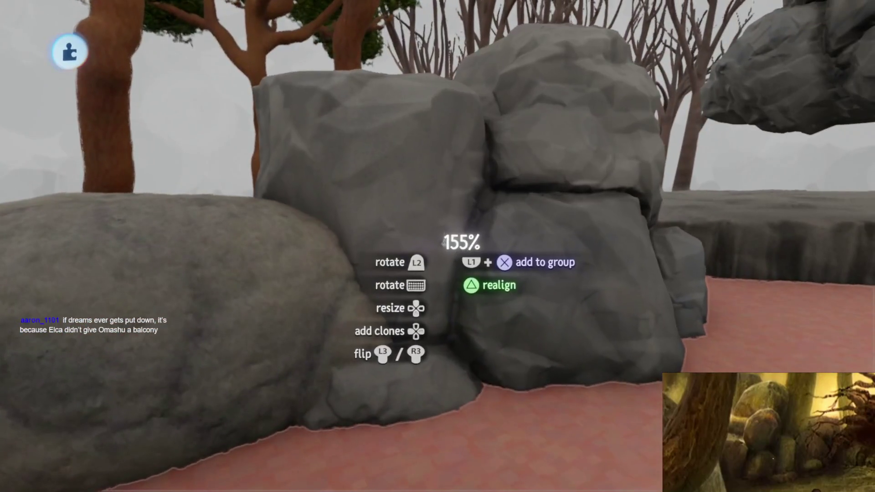
{"action": "left_click", "coordinate": [430, 313]}
{"action": "scroll", "coordinate": [430, 313], "scroll_direction": "up", "scroll_amount": 5}
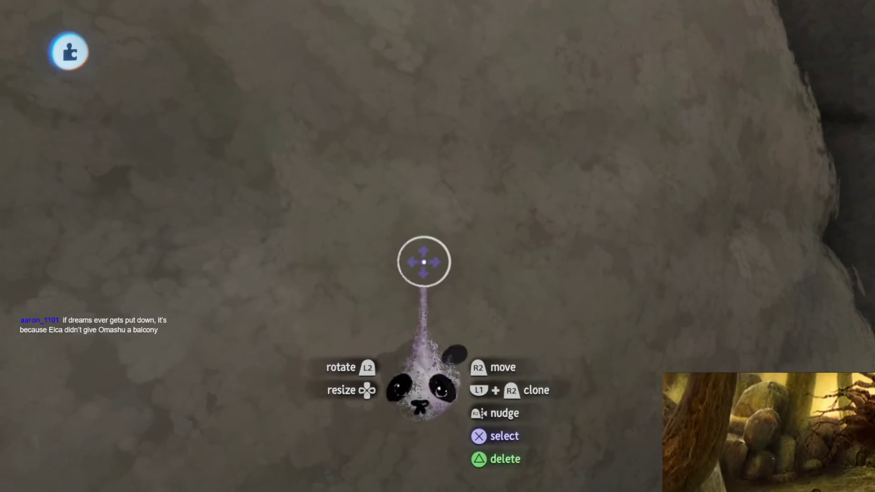
{"action": "scroll", "coordinate": [424, 264], "scroll_direction": "down", "scroll_amount": 5}
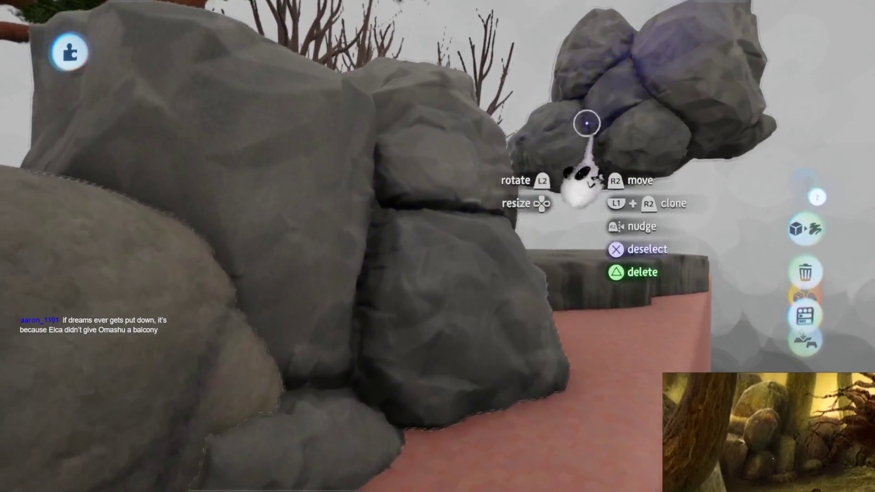
{"action": "scroll", "coordinate": [592, 117], "scroll_direction": "up", "scroll_amount": 5}
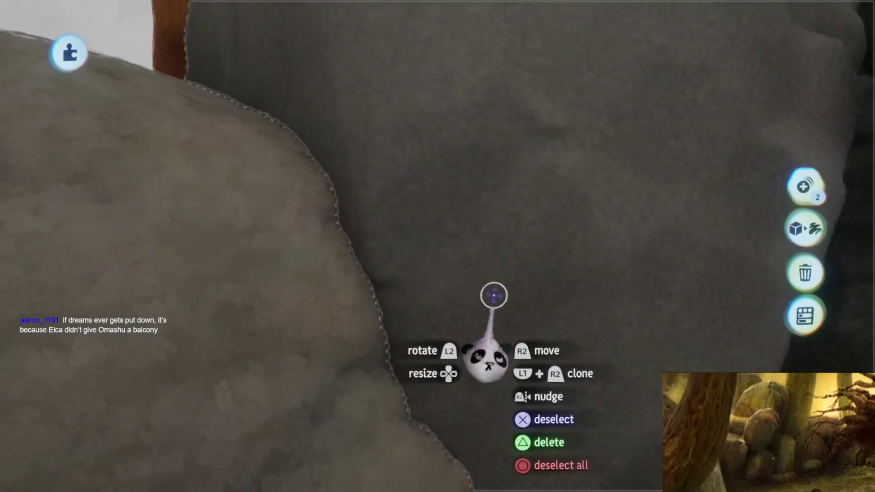
{"action": "scroll", "coordinate": [495, 295], "scroll_direction": "down", "scroll_amount": 3}
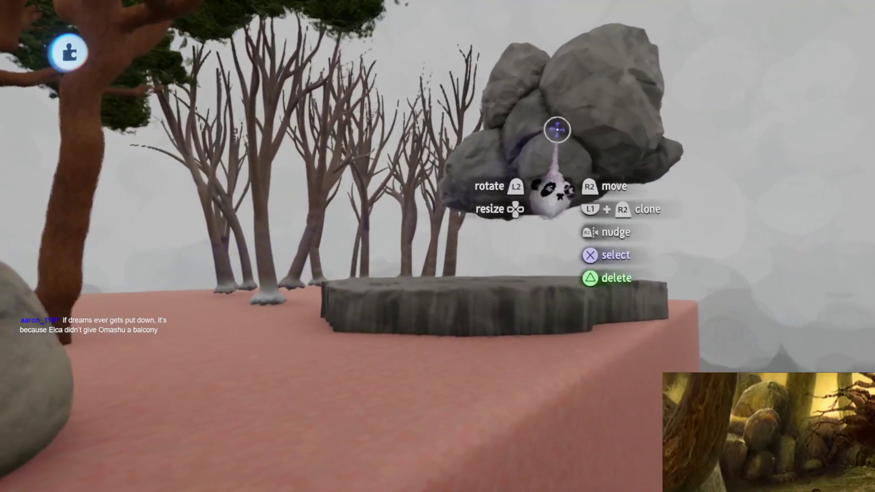
{"action": "mouse_move", "coordinate": [557, 130]}
{"action": "left_mouse_down"}
{"action": "mouse_move", "coordinate": [459, 293]}
{"action": "mouse_move", "coordinate": [473, 296]}
{"action": "mouse_move", "coordinate": [465, 315]}
{"action": "mouse_move", "coordinate": [401, 239]}
{"action": "left_mouse_up"}
{"action": "key", "text": "Escape"}
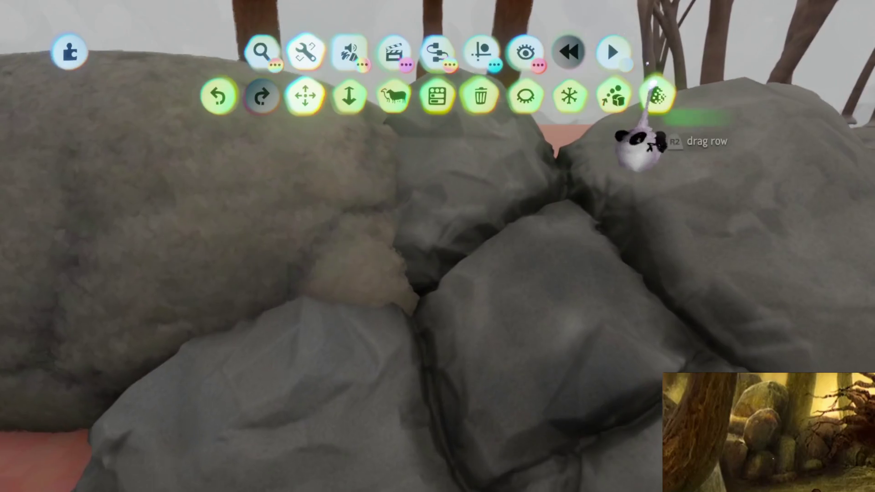
Step: Reduce the rock sculptures' detail, then undo the 'Decrease sculpture detail' change
{"action": "left_click", "coordinate": [658, 94]}
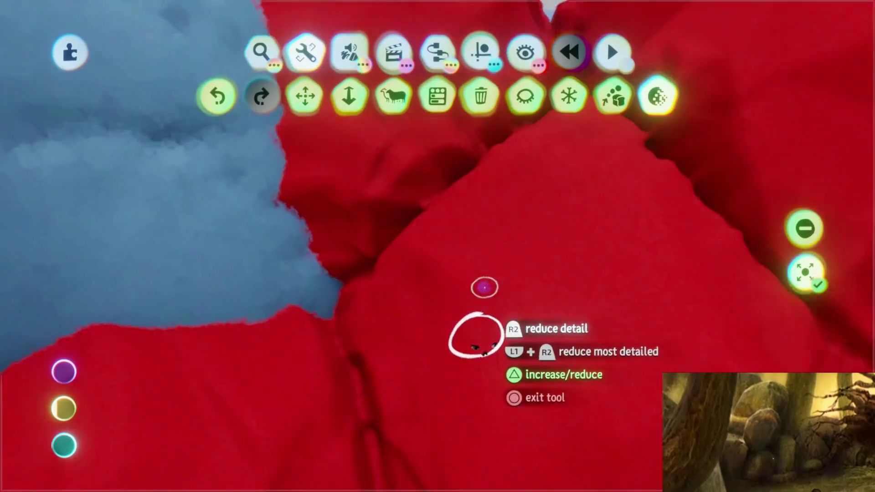
{"action": "left_click", "coordinate": [484, 287]}
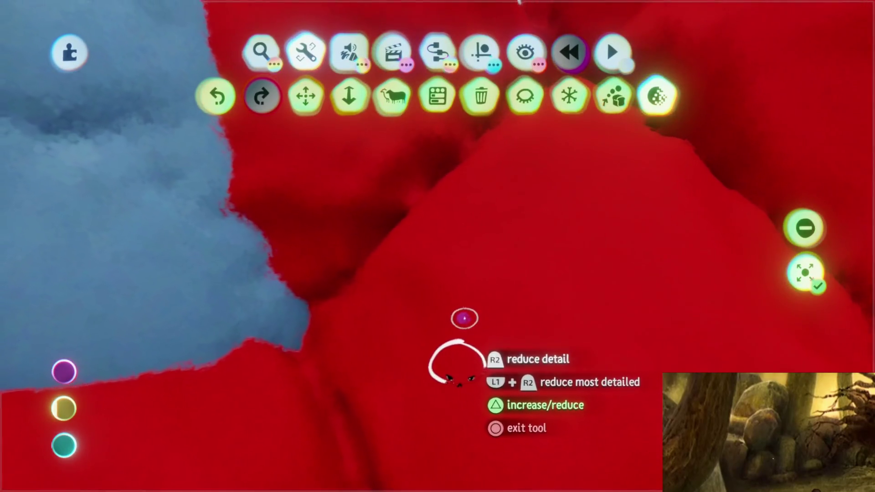
{"action": "scroll", "coordinate": [466, 308], "scroll_direction": "down", "scroll_amount": 5}
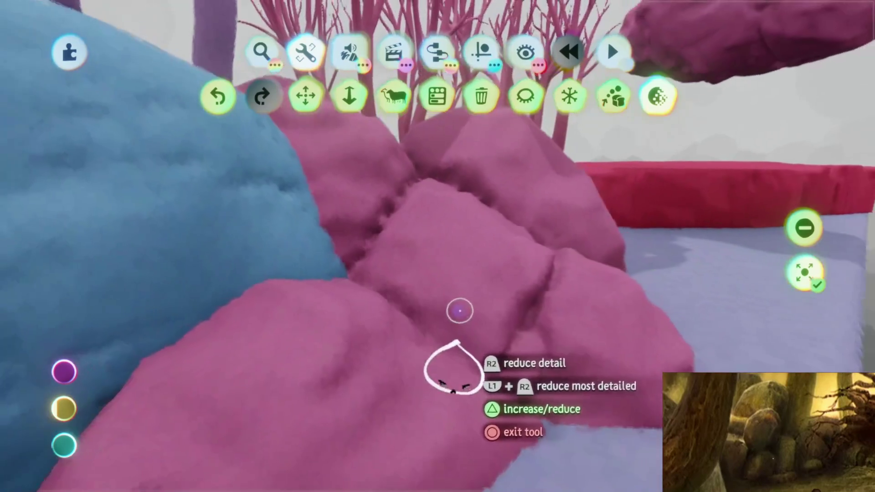
{"action": "key", "text": "Escape"}
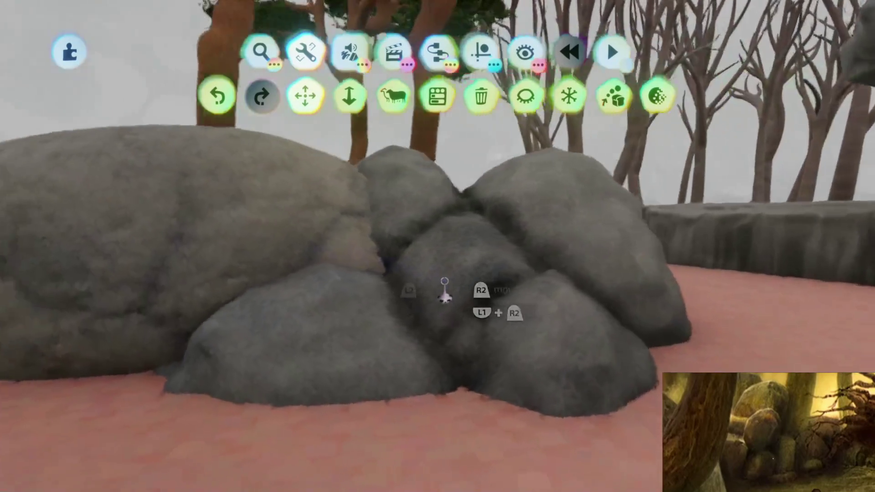
{"action": "key", "text": "ctrl+z"}
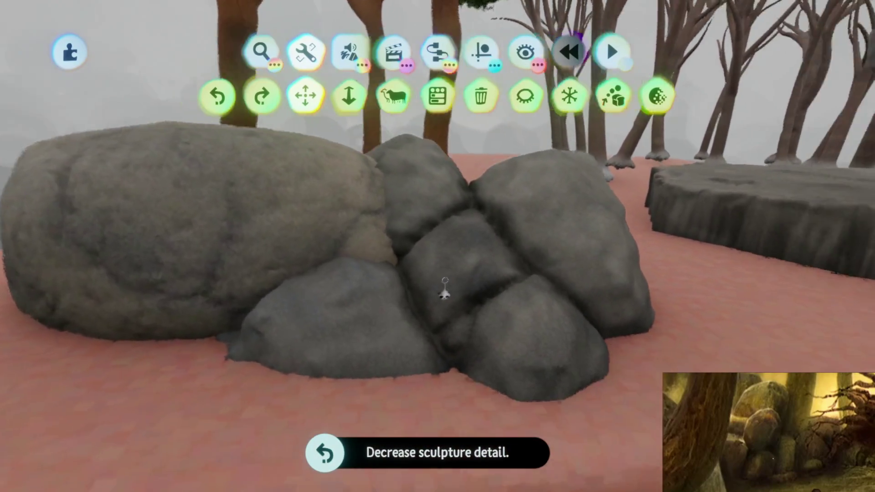
{"action": "mouse_move", "coordinate": [445, 291]}
{"action": "left_mouse_down"}
{"action": "mouse_move", "coordinate": [500, 291]}
{"action": "mouse_move", "coordinate": [446, 308]}
{"action": "mouse_move", "coordinate": [422, 265]}
{"action": "mouse_move", "coordinate": [411, 283]}
{"action": "mouse_move", "coordinate": [408, 271]}
{"action": "mouse_move", "coordinate": [375, 254]}
{"action": "left_mouse_up"}
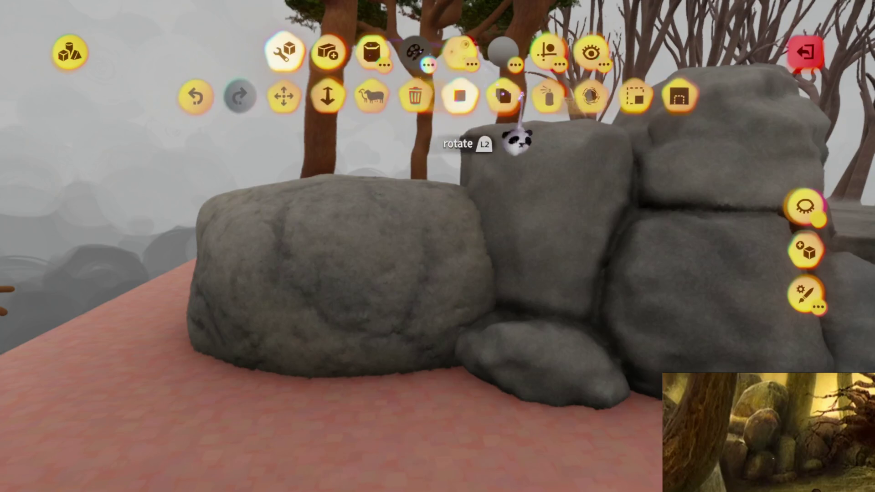
Step: Pick Spraypaint and check its settings, then exit without painting the rock
{"action": "mouse_move", "coordinate": [385, 254]}
{"action": "left_mouse_down"}
{"action": "mouse_move", "coordinate": [387, 287]}
{"action": "mouse_move", "coordinate": [347, 296]}
{"action": "left_mouse_up"}
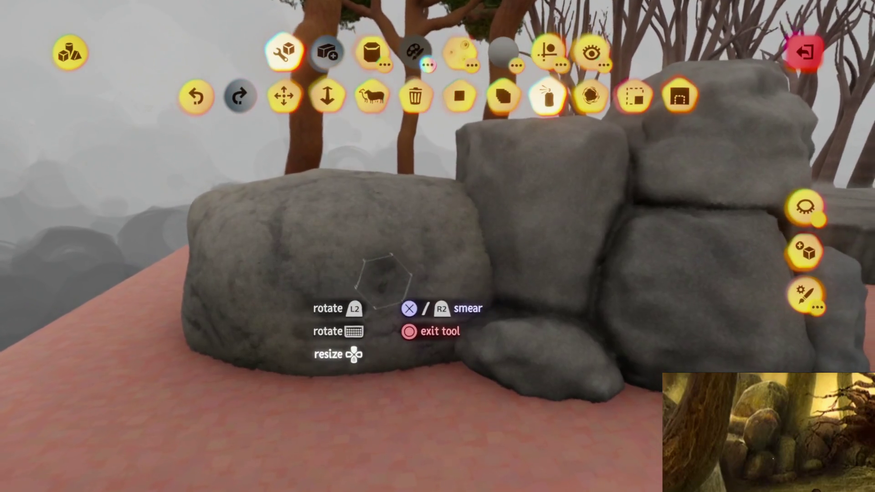
{"action": "left_click_drag", "start_coordinate": [322, 365], "coordinate": [312, 354]}
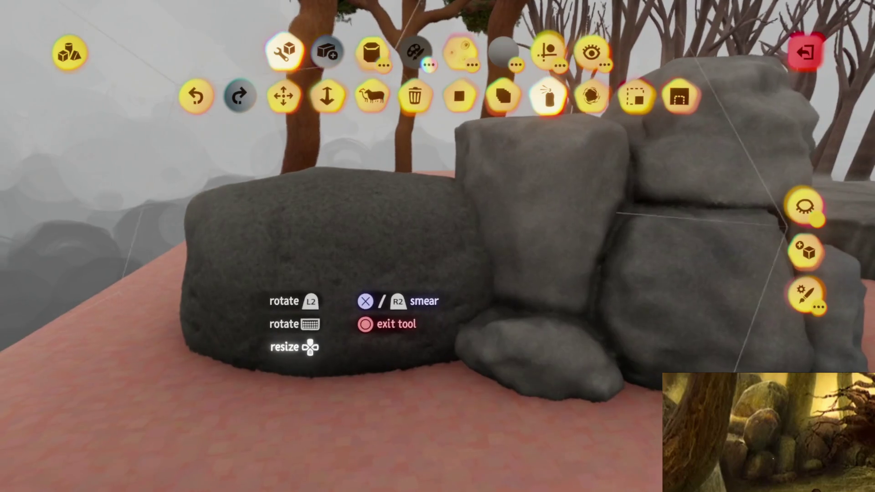
{"action": "left_click", "coordinate": [548, 97]}
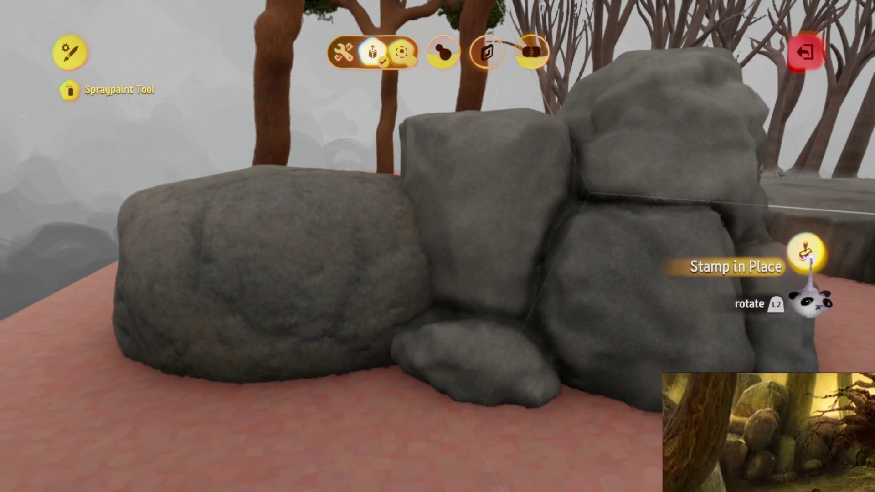
{"action": "key", "text": "Escape"}
{"action": "key", "text": "Escape"}
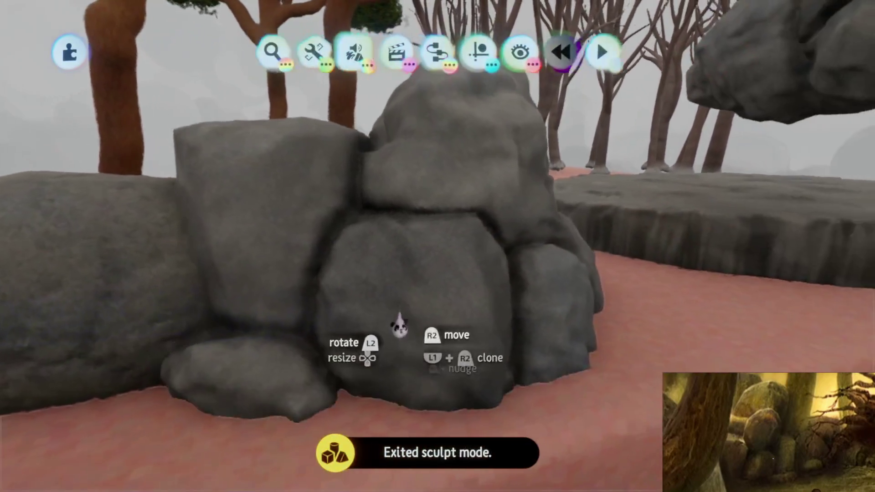
Step: Zoom in and out on the grey rock pile to frame it up close
{"action": "scroll", "coordinate": [399, 327], "scroll_direction": "down", "scroll_amount": 10}
{"action": "scroll", "coordinate": [465, 292], "scroll_direction": "up", "scroll_amount": 10}
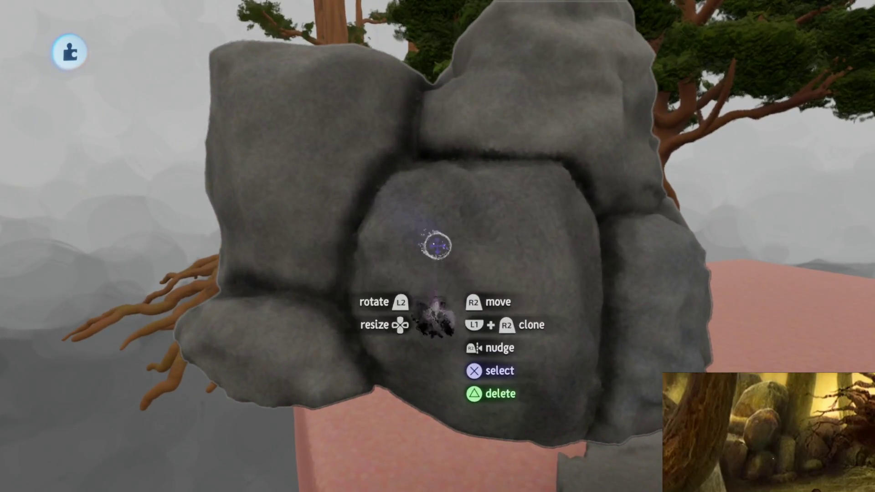
{"action": "scroll", "coordinate": [433, 246], "scroll_direction": "down", "scroll_amount": 5}
{"action": "scroll", "coordinate": [444, 245], "scroll_direction": "up", "scroll_amount": 8}
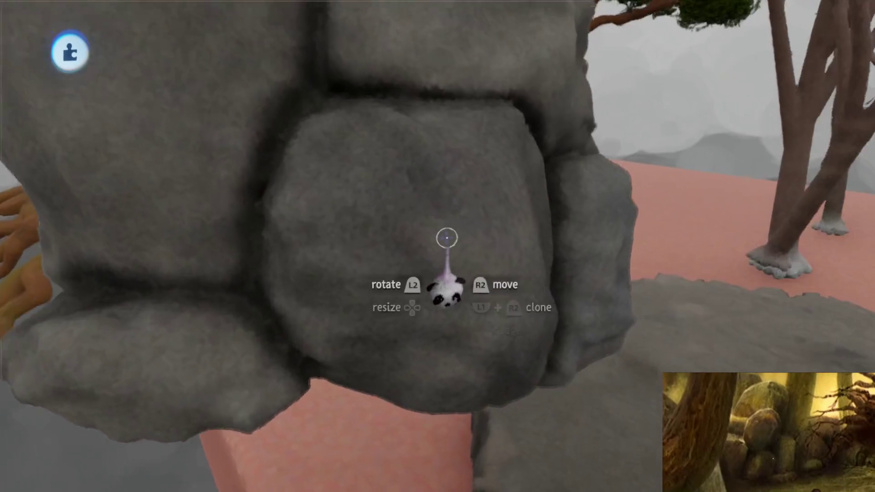
{"action": "scroll", "coordinate": [444, 244], "scroll_direction": "down", "scroll_amount": 3}
{"action": "scroll", "coordinate": [443, 231], "scroll_direction": "up", "scroll_amount": 4}
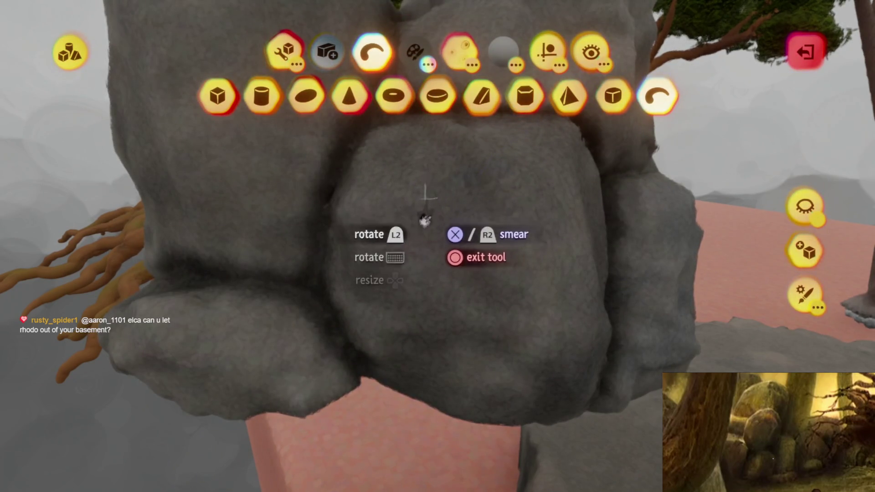
Step: Smear one rock's surface into a new shape, then orbit to check it over the pink ground
{"action": "key", "text": "Escape"}
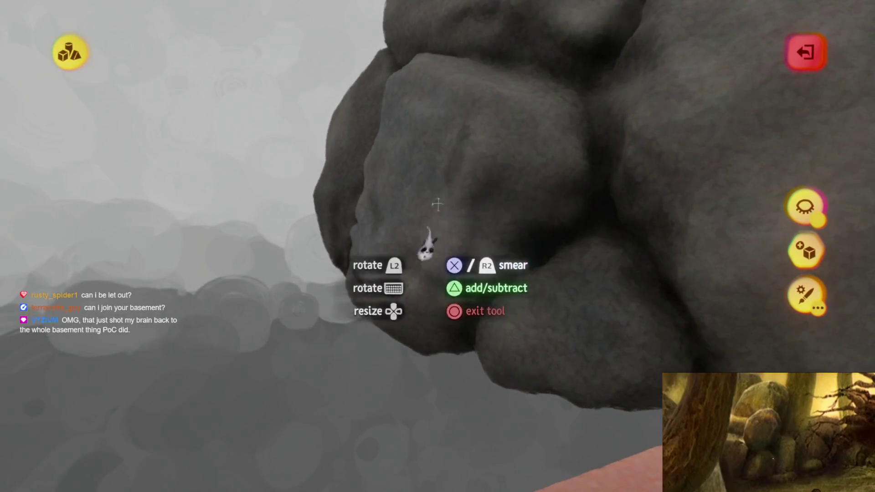
{"action": "left_click_drag", "start_coordinate": [494, 210], "coordinate": [448, 166]}
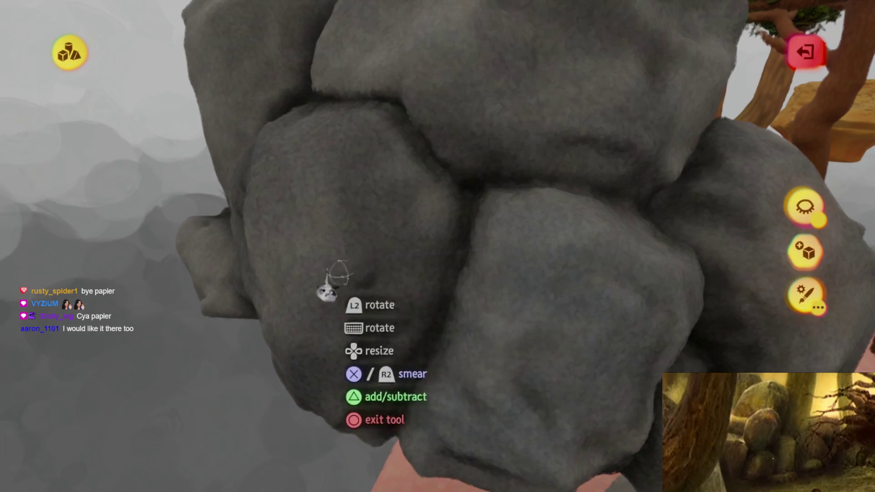
{"action": "mouse_move", "coordinate": [401, 250]}
{"action": "left_mouse_down"}
{"action": "mouse_move", "coordinate": [457, 337]}
{"action": "mouse_move", "coordinate": [434, 250]}
{"action": "mouse_move", "coordinate": [505, 336]}
{"action": "mouse_move", "coordinate": [476, 297]}
{"action": "mouse_move", "coordinate": [455, 220]}
{"action": "mouse_move", "coordinate": [512, 333]}
{"action": "mouse_move", "coordinate": [494, 328]}
{"action": "mouse_move", "coordinate": [481, 310]}
{"action": "mouse_move", "coordinate": [456, 311]}
{"action": "mouse_move", "coordinate": [463, 273]}
{"action": "mouse_move", "coordinate": [488, 272]}
{"action": "left_mouse_up"}
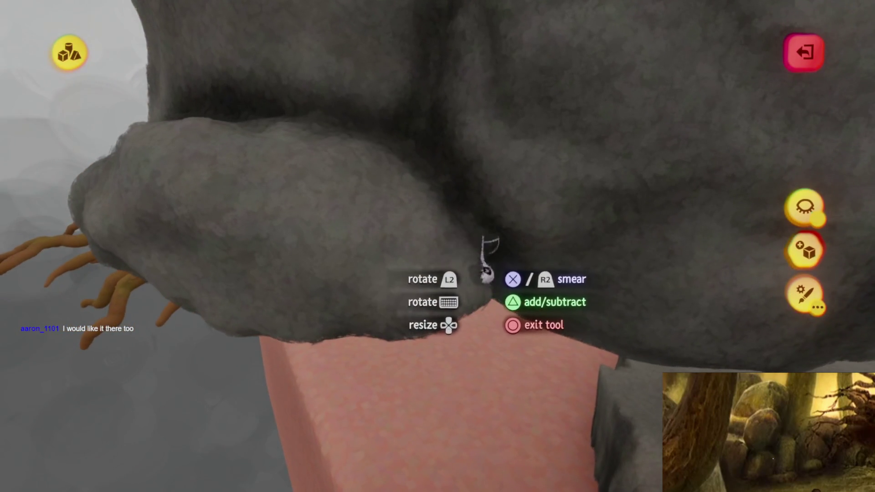
{"action": "left_click_drag", "start_coordinate": [399, 337], "coordinate": [441, 355]}
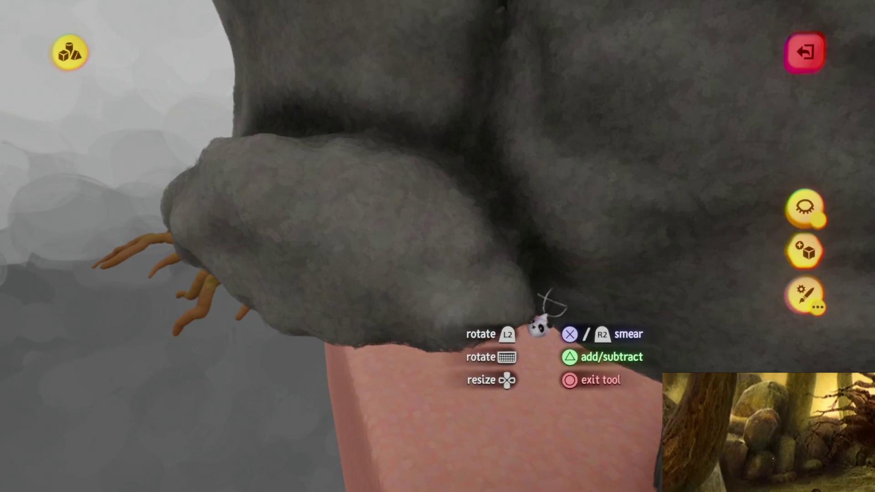
{"action": "mouse_move", "coordinate": [423, 275]}
{"action": "left_mouse_down"}
{"action": "mouse_move", "coordinate": [434, 231]}
{"action": "mouse_move", "coordinate": [445, 269]}
{"action": "mouse_move", "coordinate": [426, 235]}
{"action": "mouse_move", "coordinate": [458, 349]}
{"action": "mouse_move", "coordinate": [475, 274]}
{"action": "mouse_move", "coordinate": [483, 293]}
{"action": "mouse_move", "coordinate": [447, 307]}
{"action": "mouse_move", "coordinate": [413, 260]}
{"action": "mouse_move", "coordinate": [447, 278]}
{"action": "mouse_move", "coordinate": [490, 280]}
{"action": "left_mouse_up"}
{"action": "mouse_move", "coordinate": [380, 276]}
{"action": "left_mouse_down"}
{"action": "mouse_move", "coordinate": [453, 348]}
{"action": "mouse_move", "coordinate": [479, 255]}
{"action": "left_mouse_up"}
{"action": "mouse_move", "coordinate": [409, 397]}
{"action": "left_mouse_down"}
{"action": "mouse_move", "coordinate": [442, 342]}
{"action": "mouse_move", "coordinate": [447, 274]}
{"action": "left_mouse_up"}
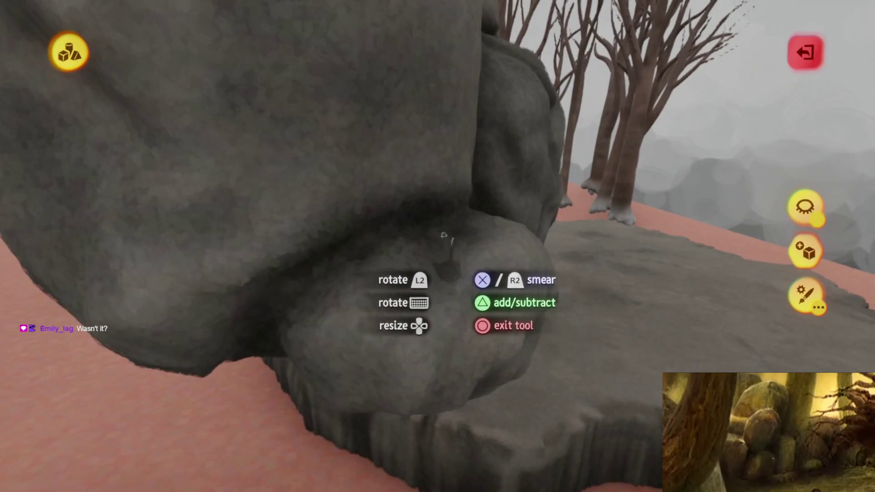
{"action": "left_click_drag", "start_coordinate": [464, 353], "coordinate": [449, 228]}
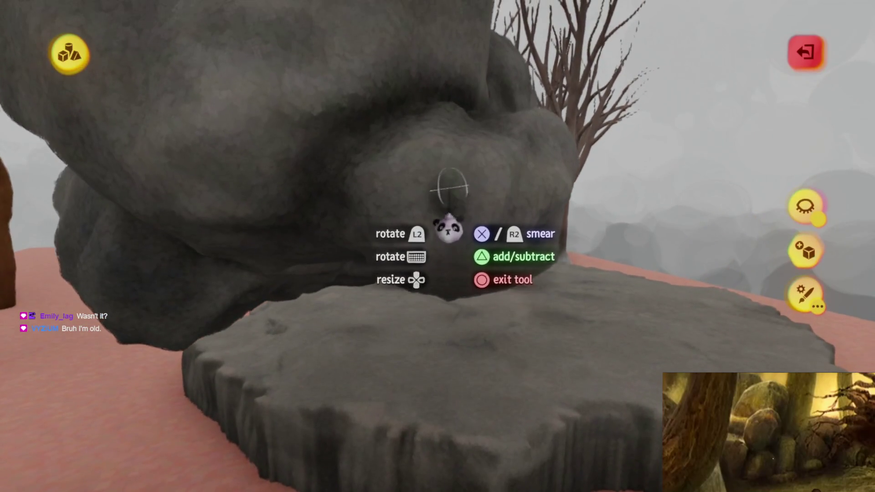
{"action": "mouse_move", "coordinate": [454, 315]}
{"action": "left_mouse_down"}
{"action": "mouse_move", "coordinate": [455, 328]}
{"action": "mouse_move", "coordinate": [447, 329]}
{"action": "mouse_move", "coordinate": [442, 278]}
{"action": "mouse_move", "coordinate": [407, 319]}
{"action": "mouse_move", "coordinate": [390, 190]}
{"action": "mouse_move", "coordinate": [487, 265]}
{"action": "left_mouse_up"}
{"action": "left_click_drag", "start_coordinate": [513, 347], "coordinate": [458, 264]}
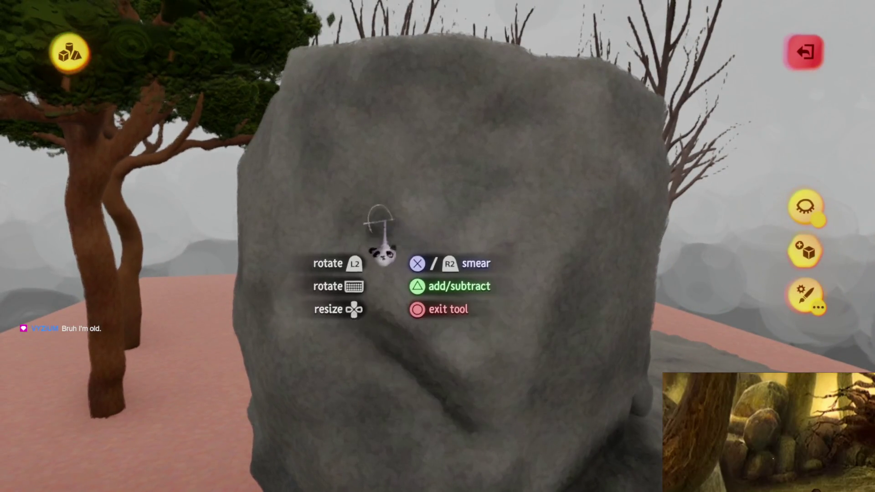
{"action": "left_click_drag", "start_coordinate": [404, 264], "coordinate": [530, 187]}
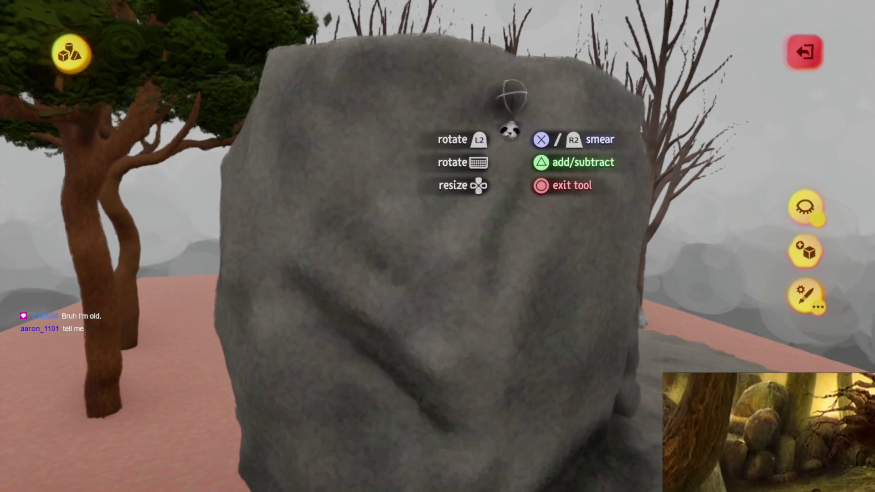
{"action": "mouse_move", "coordinate": [393, 204]}
{"action": "left_mouse_down"}
{"action": "mouse_move", "coordinate": [450, 248]}
{"action": "mouse_move", "coordinate": [444, 206]}
{"action": "mouse_move", "coordinate": [449, 326]}
{"action": "mouse_move", "coordinate": [352, 254]}
{"action": "mouse_move", "coordinate": [474, 357]}
{"action": "mouse_move", "coordinate": [472, 146]}
{"action": "left_mouse_up"}
{"action": "mouse_move", "coordinate": [424, 330]}
{"action": "left_mouse_down"}
{"action": "mouse_move", "coordinate": [451, 293]}
{"action": "mouse_move", "coordinate": [422, 312]}
{"action": "mouse_move", "coordinate": [449, 286]}
{"action": "mouse_move", "coordinate": [471, 284]}
{"action": "mouse_move", "coordinate": [396, 264]}
{"action": "left_mouse_up"}
{"action": "mouse_move", "coordinate": [460, 360]}
{"action": "left_mouse_down"}
{"action": "mouse_move", "coordinate": [485, 332]}
{"action": "mouse_move", "coordinate": [447, 275]}
{"action": "mouse_move", "coordinate": [461, 336]}
{"action": "mouse_move", "coordinate": [434, 324]}
{"action": "mouse_move", "coordinate": [422, 334]}
{"action": "mouse_move", "coordinate": [428, 337]}
{"action": "mouse_move", "coordinate": [390, 326]}
{"action": "left_mouse_up"}
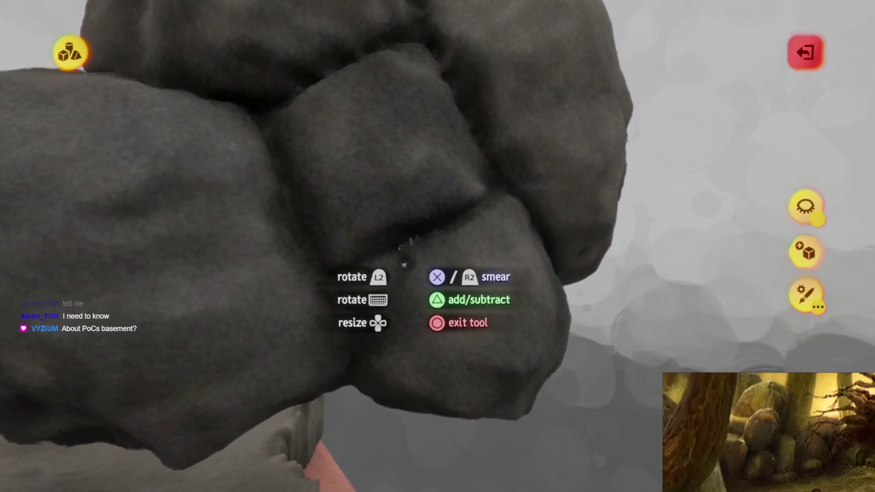
{"action": "left_click_drag", "start_coordinate": [343, 274], "coordinate": [440, 285]}
{"action": "mouse_move", "coordinate": [438, 325]}
{"action": "left_mouse_down"}
{"action": "mouse_move", "coordinate": [451, 344]}
{"action": "mouse_move", "coordinate": [452, 249]}
{"action": "left_mouse_up"}
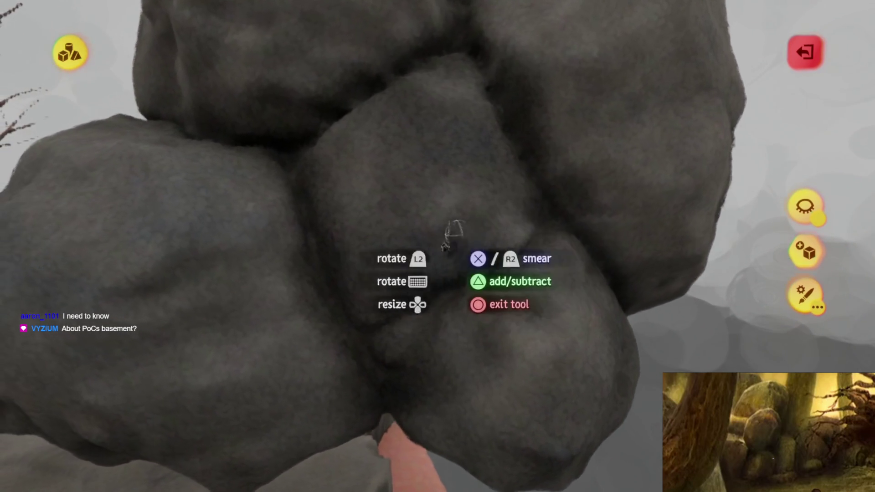
{"action": "left_click_drag", "start_coordinate": [401, 274], "coordinate": [450, 343]}
{"action": "mouse_move", "coordinate": [450, 296]}
{"action": "left_mouse_down"}
{"action": "mouse_move", "coordinate": [456, 307]}
{"action": "mouse_move", "coordinate": [434, 267]}
{"action": "left_mouse_up"}
{"action": "mouse_move", "coordinate": [502, 339]}
{"action": "left_mouse_down"}
{"action": "mouse_move", "coordinate": [436, 287]}
{"action": "mouse_move", "coordinate": [409, 323]}
{"action": "left_mouse_up"}
{"action": "mouse_move", "coordinate": [410, 232]}
{"action": "left_mouse_down"}
{"action": "mouse_move", "coordinate": [455, 263]}
{"action": "mouse_move", "coordinate": [400, 238]}
{"action": "mouse_move", "coordinate": [455, 280]}
{"action": "left_mouse_up"}
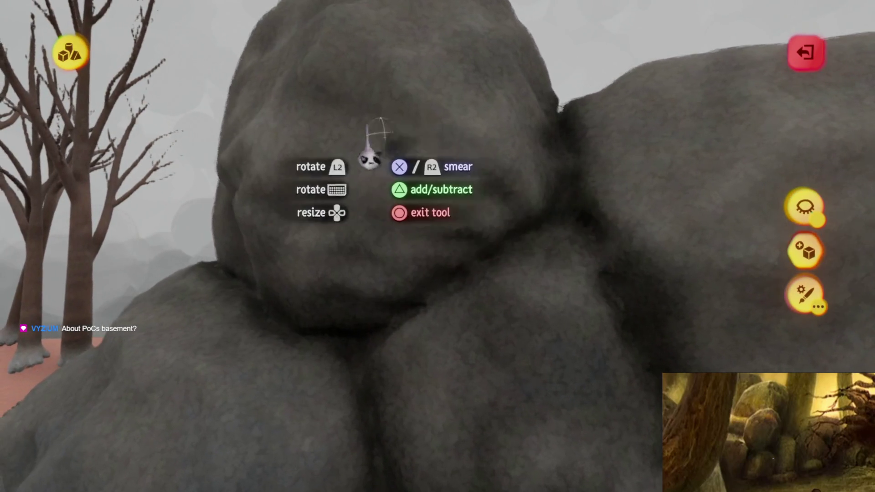
{"action": "mouse_move", "coordinate": [501, 217]}
{"action": "left_mouse_down"}
{"action": "mouse_move", "coordinate": [460, 282]}
{"action": "mouse_move", "coordinate": [511, 323]}
{"action": "mouse_move", "coordinate": [478, 323]}
{"action": "mouse_move", "coordinate": [467, 233]}
{"action": "mouse_move", "coordinate": [480, 299]}
{"action": "left_mouse_up"}
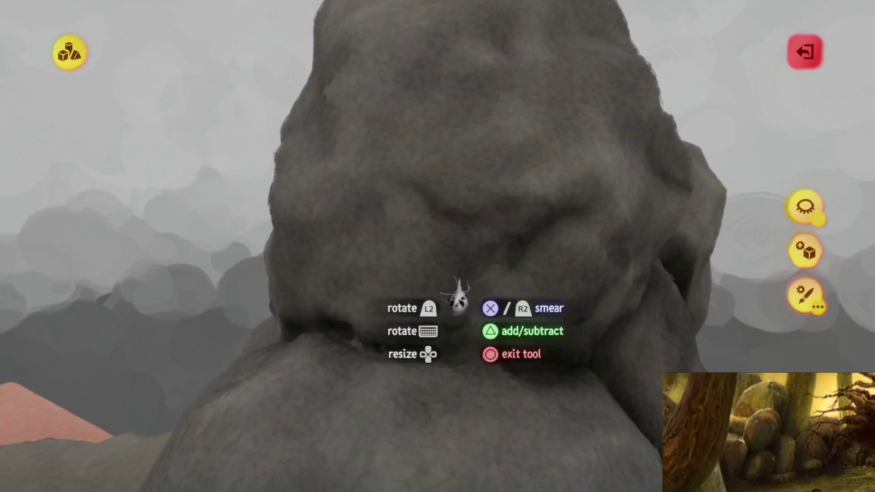
{"action": "mouse_move", "coordinate": [426, 200]}
{"action": "left_mouse_down"}
{"action": "mouse_move", "coordinate": [480, 323]}
{"action": "mouse_move", "coordinate": [557, 237]}
{"action": "mouse_move", "coordinate": [470, 378]}
{"action": "mouse_move", "coordinate": [464, 415]}
{"action": "mouse_move", "coordinate": [445, 267]}
{"action": "left_mouse_up"}
{"action": "left_click_drag", "start_coordinate": [404, 338], "coordinate": [411, 286]}
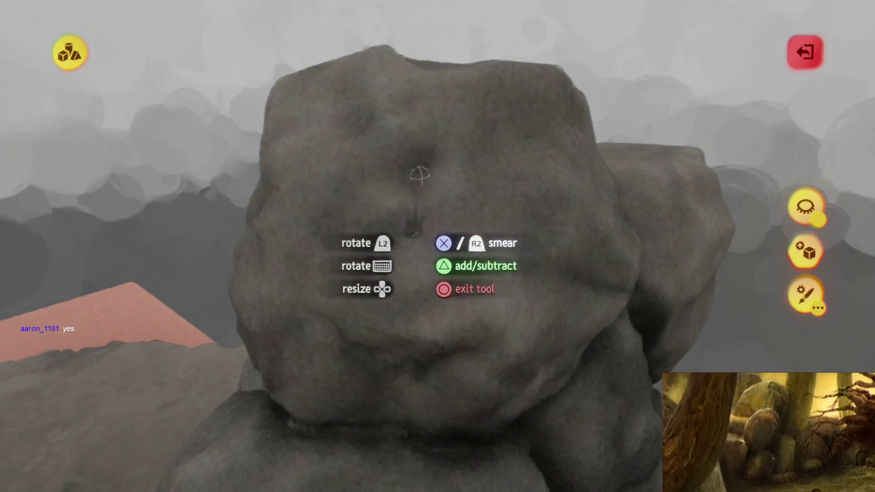
{"action": "mouse_move", "coordinate": [440, 312]}
{"action": "left_mouse_down"}
{"action": "mouse_move", "coordinate": [410, 313]}
{"action": "mouse_move", "coordinate": [391, 293]}
{"action": "mouse_move", "coordinate": [453, 303]}
{"action": "mouse_move", "coordinate": [391, 248]}
{"action": "left_mouse_up"}
{"action": "mouse_move", "coordinate": [317, 257]}
{"action": "left_mouse_down"}
{"action": "mouse_move", "coordinate": [401, 336]}
{"action": "mouse_move", "coordinate": [372, 223]}
{"action": "left_mouse_up"}
{"action": "mouse_move", "coordinate": [461, 321]}
{"action": "left_mouse_down"}
{"action": "mouse_move", "coordinate": [465, 292]}
{"action": "mouse_move", "coordinate": [433, 230]}
{"action": "mouse_move", "coordinate": [460, 220]}
{"action": "mouse_move", "coordinate": [445, 247]}
{"action": "left_mouse_up"}
{"action": "mouse_move", "coordinate": [449, 287]}
{"action": "left_mouse_down"}
{"action": "mouse_move", "coordinate": [433, 258]}
{"action": "mouse_move", "coordinate": [459, 264]}
{"action": "left_mouse_up"}
{"action": "mouse_move", "coordinate": [252, 321]}
{"action": "left_mouse_down"}
{"action": "mouse_move", "coordinate": [413, 315]}
{"action": "mouse_move", "coordinate": [420, 294]}
{"action": "mouse_move", "coordinate": [468, 271]}
{"action": "mouse_move", "coordinate": [367, 260]}
{"action": "mouse_move", "coordinate": [338, 332]}
{"action": "mouse_move", "coordinate": [338, 301]}
{"action": "left_mouse_up"}
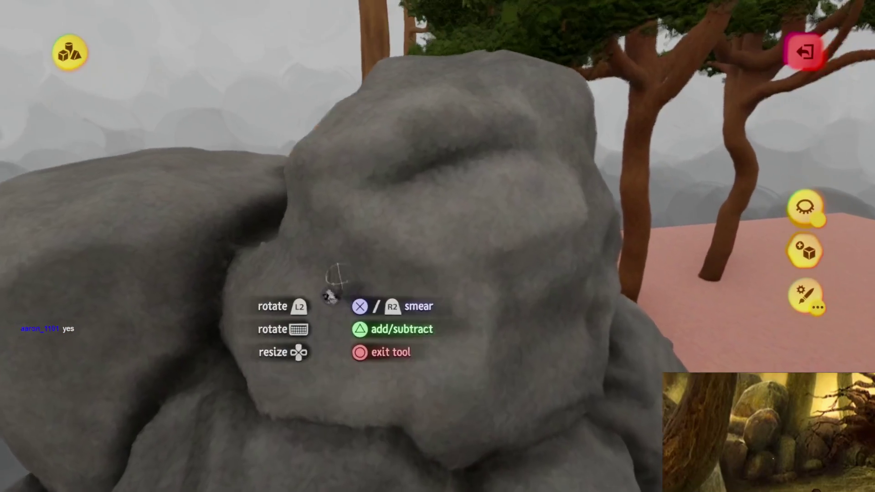
{"action": "mouse_move", "coordinate": [332, 340]}
{"action": "left_mouse_down"}
{"action": "mouse_move", "coordinate": [458, 367]}
{"action": "mouse_move", "coordinate": [401, 256]}
{"action": "mouse_move", "coordinate": [344, 286]}
{"action": "mouse_move", "coordinate": [441, 191]}
{"action": "mouse_move", "coordinate": [305, 250]}
{"action": "mouse_move", "coordinate": [402, 237]}
{"action": "left_mouse_up"}
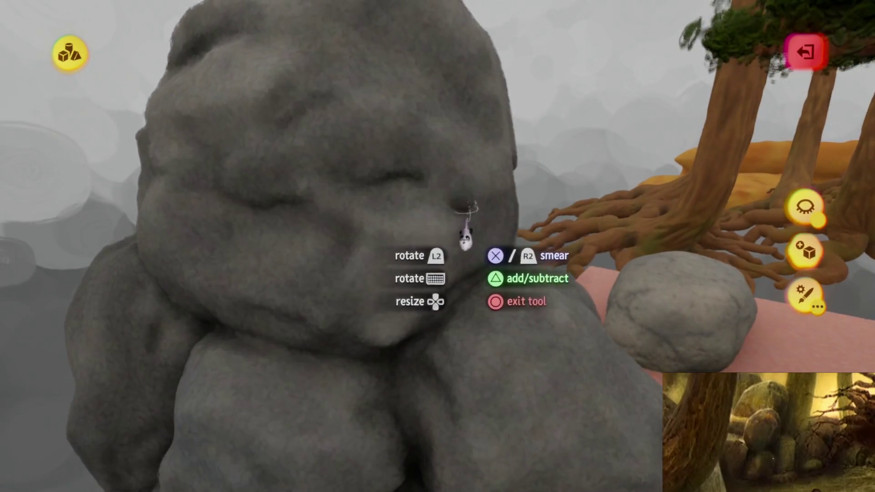
{"action": "left_click_drag", "start_coordinate": [465, 235], "coordinate": [386, 254]}
{"action": "mouse_move", "coordinate": [507, 328]}
{"action": "left_mouse_down"}
{"action": "mouse_move", "coordinate": [493, 293]}
{"action": "mouse_move", "coordinate": [495, 255]}
{"action": "mouse_move", "coordinate": [465, 245]}
{"action": "mouse_move", "coordinate": [446, 279]}
{"action": "mouse_move", "coordinate": [419, 287]}
{"action": "left_mouse_up"}
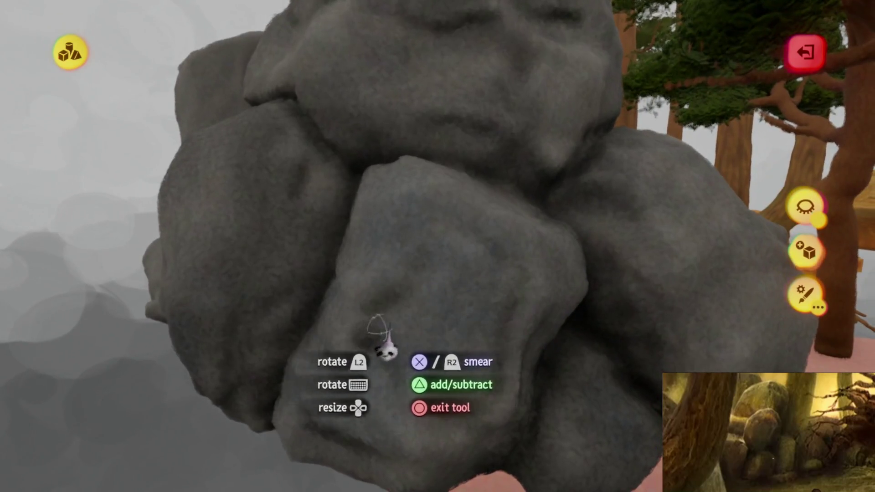
{"action": "mouse_move", "coordinate": [377, 328]}
{"action": "left_mouse_down"}
{"action": "mouse_move", "coordinate": [448, 264]}
{"action": "mouse_move", "coordinate": [451, 209]}
{"action": "left_mouse_up"}
{"action": "mouse_move", "coordinate": [445, 262]}
{"action": "left_mouse_down"}
{"action": "mouse_move", "coordinate": [450, 254]}
{"action": "mouse_move", "coordinate": [377, 294]}
{"action": "mouse_move", "coordinate": [433, 351]}
{"action": "mouse_move", "coordinate": [429, 270]}
{"action": "left_mouse_up"}
{"action": "mouse_move", "coordinate": [428, 191]}
{"action": "left_mouse_down"}
{"action": "mouse_move", "coordinate": [426, 223]}
{"action": "mouse_move", "coordinate": [380, 253]}
{"action": "left_mouse_up"}
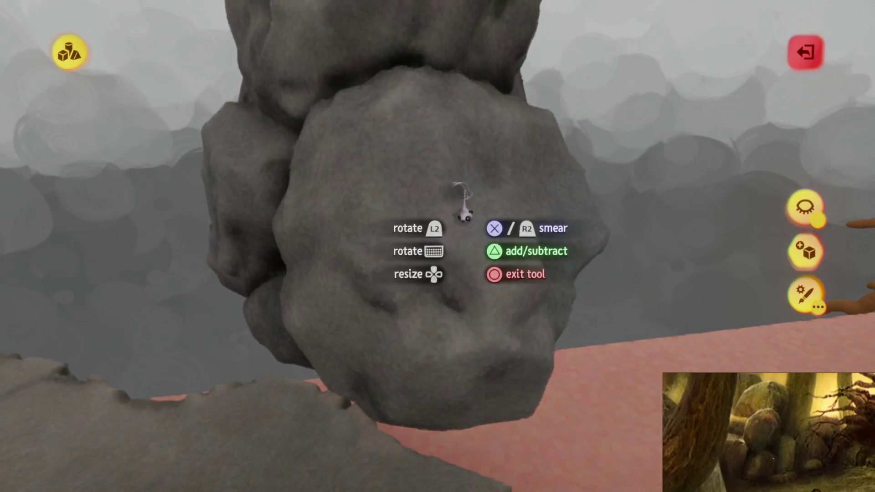
{"action": "mouse_move", "coordinate": [414, 206]}
{"action": "left_mouse_down"}
{"action": "mouse_move", "coordinate": [381, 254]}
{"action": "mouse_move", "coordinate": [446, 280]}
{"action": "mouse_move", "coordinate": [442, 251]}
{"action": "mouse_move", "coordinate": [454, 212]}
{"action": "mouse_move", "coordinate": [416, 254]}
{"action": "mouse_move", "coordinate": [442, 254]}
{"action": "mouse_move", "coordinate": [447, 238]}
{"action": "mouse_move", "coordinate": [433, 141]}
{"action": "mouse_move", "coordinate": [453, 120]}
{"action": "mouse_move", "coordinate": [467, 180]}
{"action": "left_mouse_up"}
{"action": "mouse_move", "coordinate": [474, 315]}
{"action": "left_mouse_down"}
{"action": "mouse_move", "coordinate": [504, 194]}
{"action": "mouse_move", "coordinate": [436, 205]}
{"action": "mouse_move", "coordinate": [473, 127]}
{"action": "mouse_move", "coordinate": [423, 234]}
{"action": "mouse_move", "coordinate": [385, 271]}
{"action": "mouse_move", "coordinate": [463, 317]}
{"action": "mouse_move", "coordinate": [423, 240]}
{"action": "mouse_move", "coordinate": [342, 256]}
{"action": "mouse_move", "coordinate": [427, 273]}
{"action": "left_mouse_up"}
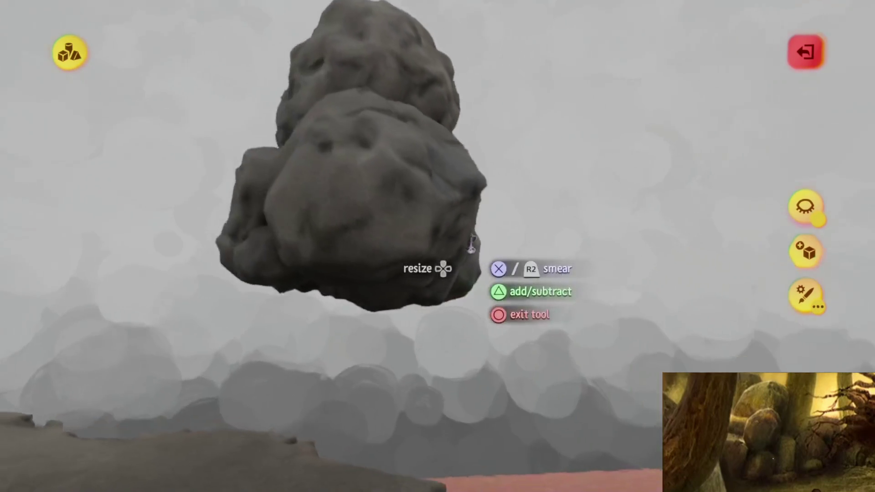
{"action": "key", "text": "Escape"}
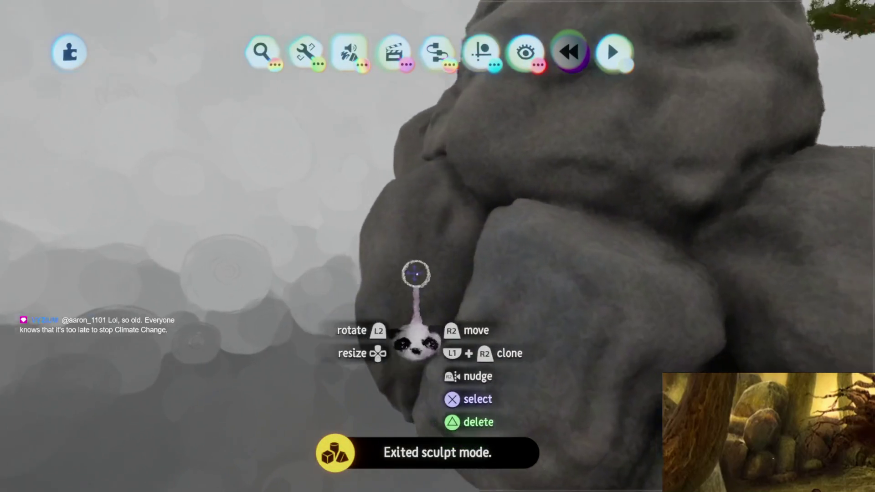
Step: Leave sculpting and exit the shape editor after checking the tools and colour menus
{"action": "key", "text": "Tab"}
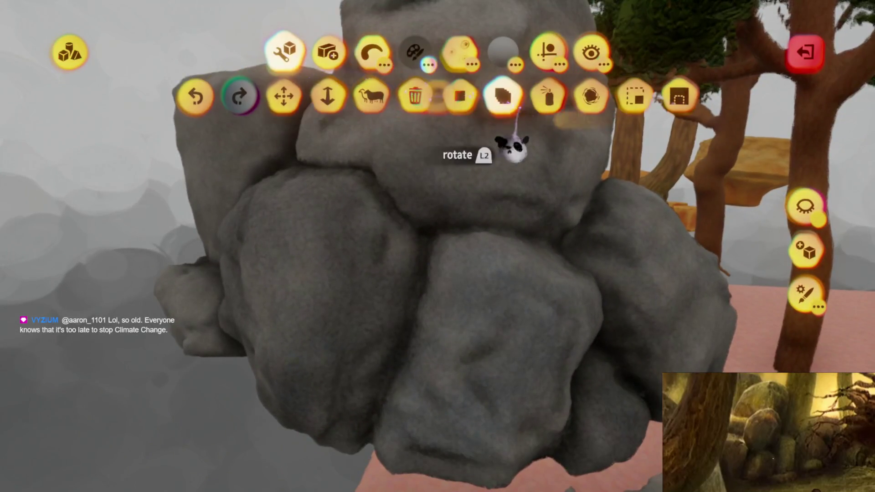
{"action": "key", "text": "c"}
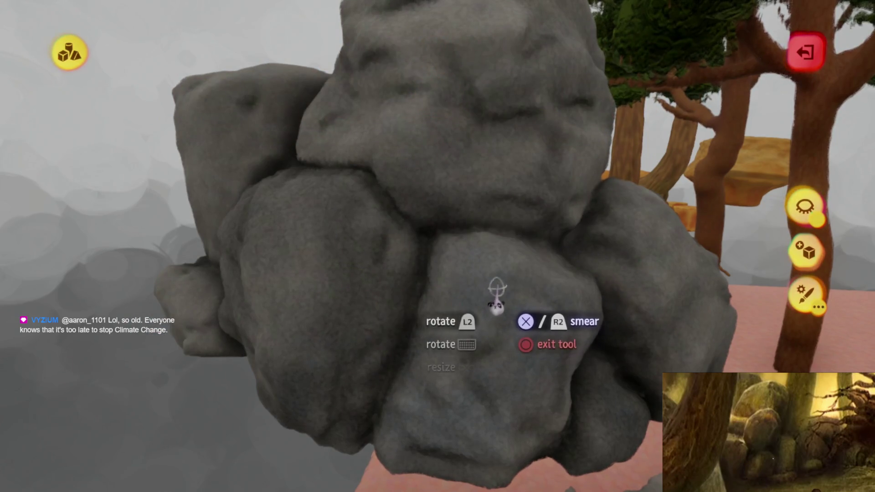
{"action": "key", "text": "Escape"}
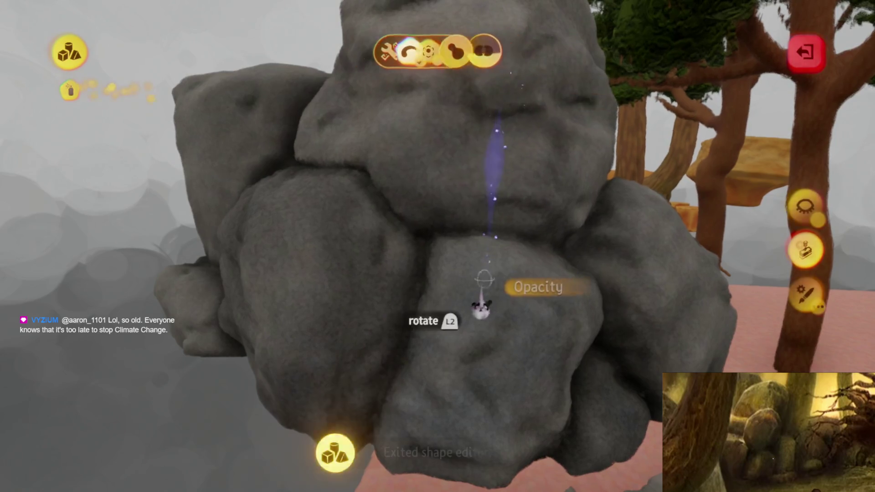
Step: Orbit around the boulder cluster to inspect its stone base, cliff edge and ground slab
{"action": "left_click_drag", "start_coordinate": [490, 285], "coordinate": [361, 260]}
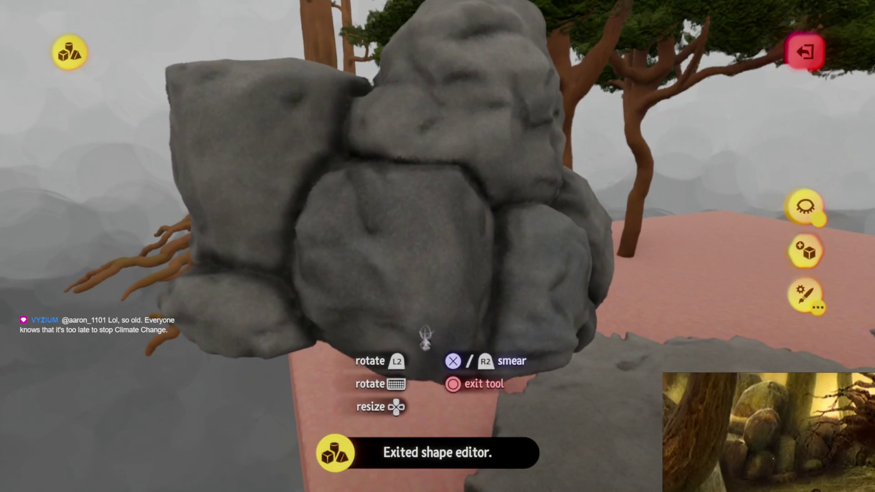
{"action": "left_click_drag", "start_coordinate": [446, 269], "coordinate": [439, 235]}
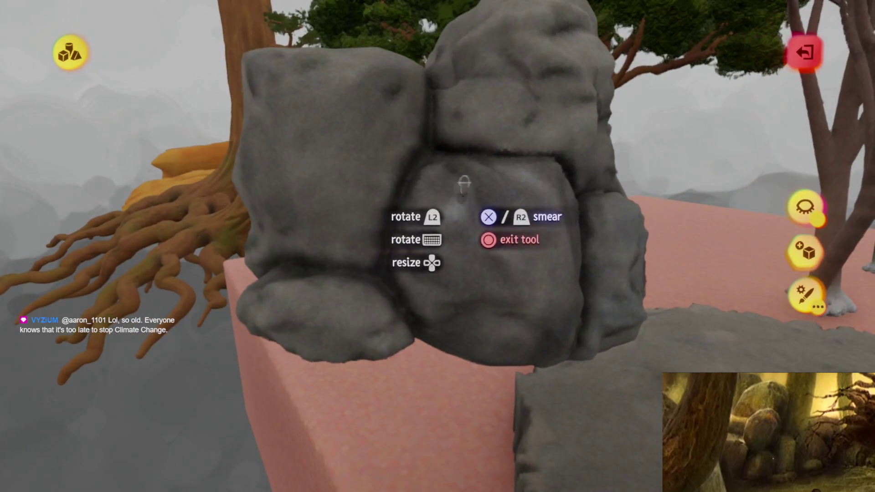
{"action": "mouse_move", "coordinate": [410, 293]}
{"action": "left_mouse_down"}
{"action": "mouse_move", "coordinate": [456, 336]}
{"action": "mouse_move", "coordinate": [401, 348]}
{"action": "mouse_move", "coordinate": [401, 335]}
{"action": "left_mouse_up"}
{"action": "mouse_move", "coordinate": [288, 348]}
{"action": "left_mouse_down"}
{"action": "mouse_move", "coordinate": [362, 364]}
{"action": "mouse_move", "coordinate": [357, 297]}
{"action": "mouse_move", "coordinate": [446, 368]}
{"action": "mouse_move", "coordinate": [445, 348]}
{"action": "mouse_move", "coordinate": [484, 285]}
{"action": "left_mouse_up"}
{"action": "left_click_drag", "start_coordinate": [385, 297], "coordinate": [425, 207]}
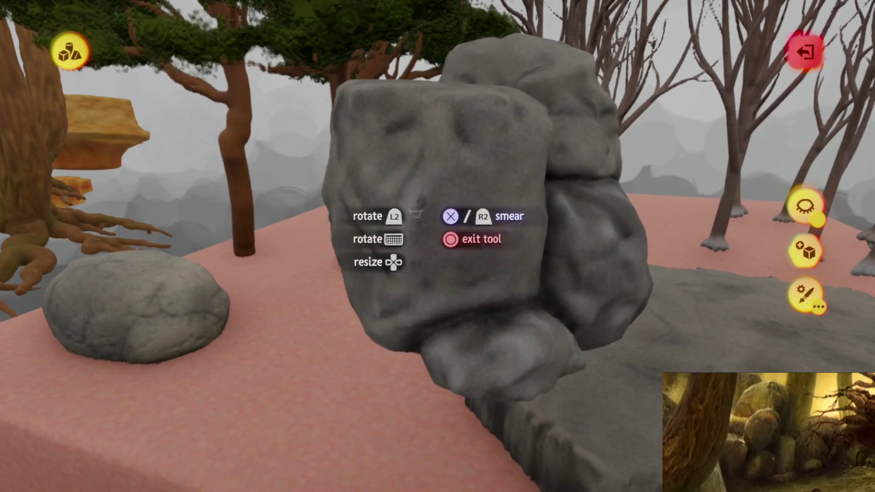
{"action": "mouse_move", "coordinate": [434, 171]}
{"action": "left_mouse_down"}
{"action": "mouse_move", "coordinate": [490, 257]}
{"action": "mouse_move", "coordinate": [426, 218]}
{"action": "mouse_move", "coordinate": [454, 246]}
{"action": "mouse_move", "coordinate": [486, 132]}
{"action": "left_mouse_up"}
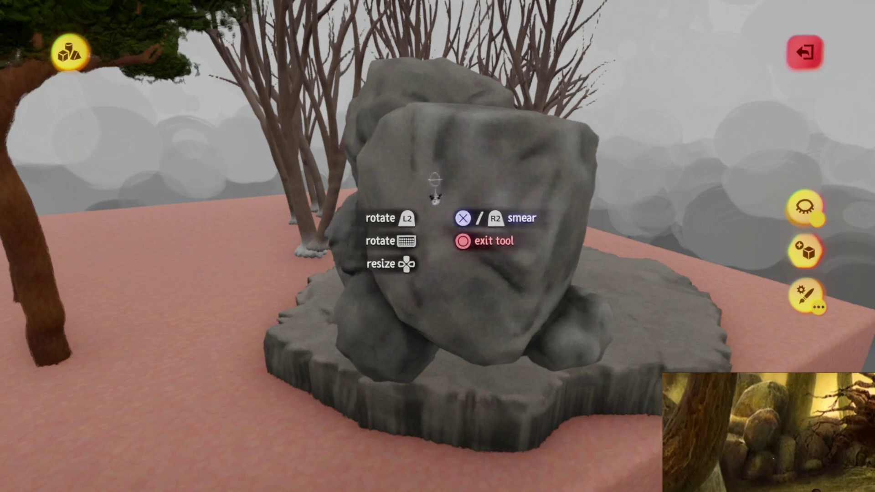
{"action": "mouse_move", "coordinate": [436, 299]}
{"action": "left_mouse_down"}
{"action": "mouse_move", "coordinate": [470, 336]}
{"action": "mouse_move", "coordinate": [485, 337]}
{"action": "mouse_move", "coordinate": [424, 282]}
{"action": "left_mouse_up"}
{"action": "mouse_move", "coordinate": [449, 215]}
{"action": "left_mouse_down"}
{"action": "mouse_move", "coordinate": [461, 263]}
{"action": "mouse_move", "coordinate": [457, 204]}
{"action": "mouse_move", "coordinate": [399, 170]}
{"action": "mouse_move", "coordinate": [461, 266]}
{"action": "mouse_move", "coordinate": [433, 231]}
{"action": "mouse_move", "coordinate": [447, 297]}
{"action": "mouse_move", "coordinate": [407, 228]}
{"action": "mouse_move", "coordinate": [392, 228]}
{"action": "left_mouse_up"}
{"action": "mouse_move", "coordinate": [393, 297]}
{"action": "left_mouse_down"}
{"action": "mouse_move", "coordinate": [405, 315]}
{"action": "mouse_move", "coordinate": [451, 297]}
{"action": "mouse_move", "coordinate": [455, 264]}
{"action": "mouse_move", "coordinate": [404, 297]}
{"action": "mouse_move", "coordinate": [401, 285]}
{"action": "left_mouse_up"}
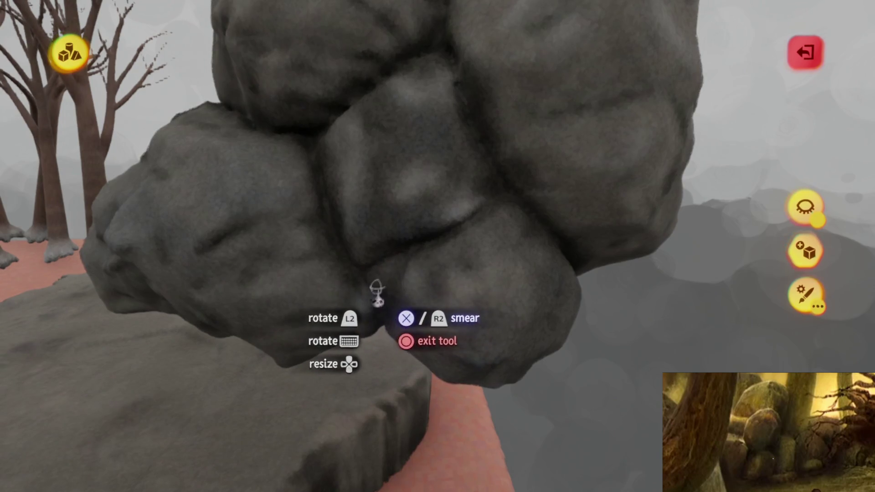
{"action": "mouse_move", "coordinate": [400, 354]}
{"action": "left_mouse_down"}
{"action": "mouse_move", "coordinate": [433, 283]}
{"action": "mouse_move", "coordinate": [406, 367]}
{"action": "mouse_move", "coordinate": [418, 293]}
{"action": "mouse_move", "coordinate": [425, 361]}
{"action": "mouse_move", "coordinate": [477, 310]}
{"action": "mouse_move", "coordinate": [468, 351]}
{"action": "mouse_move", "coordinate": [508, 271]}
{"action": "left_mouse_up"}
{"action": "mouse_move", "coordinate": [446, 292]}
{"action": "left_mouse_down"}
{"action": "mouse_move", "coordinate": [513, 296]}
{"action": "mouse_move", "coordinate": [464, 315]}
{"action": "mouse_move", "coordinate": [497, 318]}
{"action": "left_mouse_up"}
{"action": "mouse_move", "coordinate": [427, 331]}
{"action": "left_mouse_down"}
{"action": "mouse_move", "coordinate": [474, 293]}
{"action": "mouse_move", "coordinate": [457, 273]}
{"action": "mouse_move", "coordinate": [410, 299]}
{"action": "mouse_move", "coordinate": [451, 364]}
{"action": "mouse_move", "coordinate": [422, 311]}
{"action": "mouse_move", "coordinate": [416, 322]}
{"action": "mouse_move", "coordinate": [438, 353]}
{"action": "left_mouse_up"}
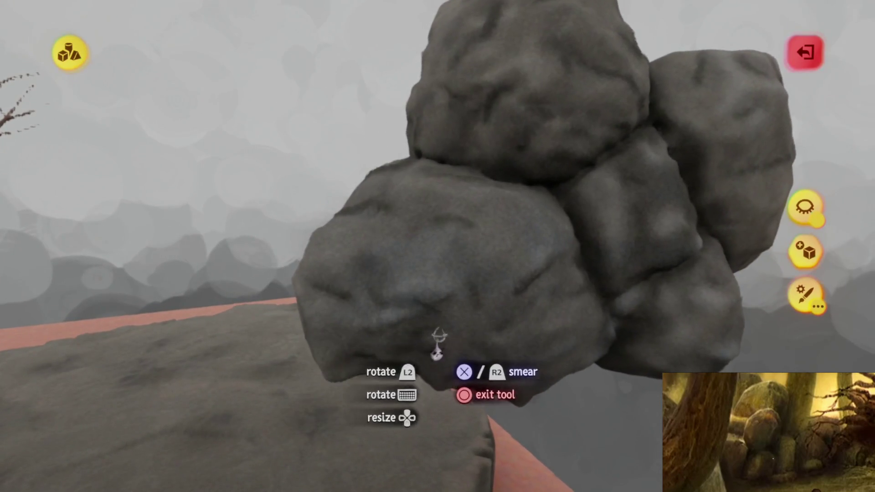
{"action": "mouse_move", "coordinate": [498, 360]}
{"action": "left_mouse_down"}
{"action": "mouse_move", "coordinate": [475, 332]}
{"action": "mouse_move", "coordinate": [490, 315]}
{"action": "left_mouse_up"}
{"action": "mouse_move", "coordinate": [428, 330]}
{"action": "left_mouse_down"}
{"action": "mouse_move", "coordinate": [441, 336]}
{"action": "mouse_move", "coordinate": [447, 311]}
{"action": "mouse_move", "coordinate": [469, 326]}
{"action": "mouse_move", "coordinate": [385, 200]}
{"action": "mouse_move", "coordinate": [437, 318]}
{"action": "mouse_move", "coordinate": [413, 248]}
{"action": "mouse_move", "coordinate": [436, 361]}
{"action": "mouse_move", "coordinate": [410, 342]}
{"action": "mouse_move", "coordinate": [451, 289]}
{"action": "mouse_move", "coordinate": [487, 313]}
{"action": "mouse_move", "coordinate": [460, 316]}
{"action": "mouse_move", "coordinate": [464, 341]}
{"action": "mouse_move", "coordinate": [463, 318]}
{"action": "left_mouse_up"}
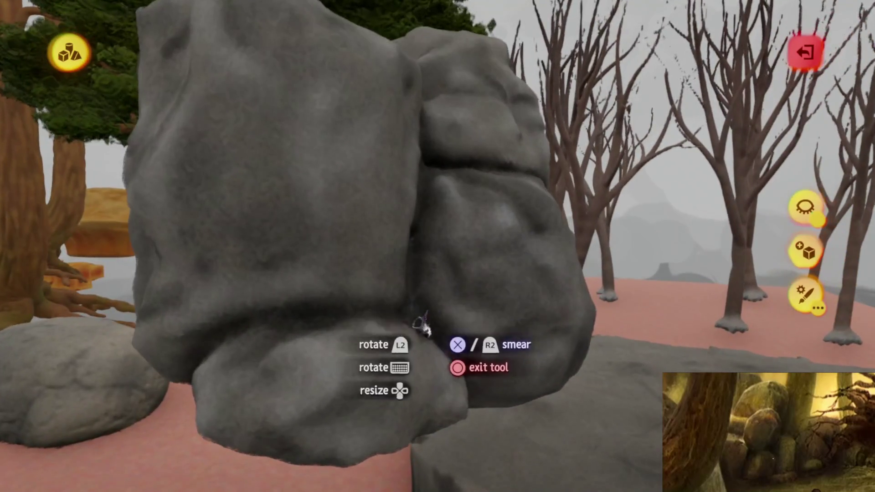
Step: Pick a tan shade from the expanded orange range and leave the shape editor
{"action": "key", "text": "Escape"}
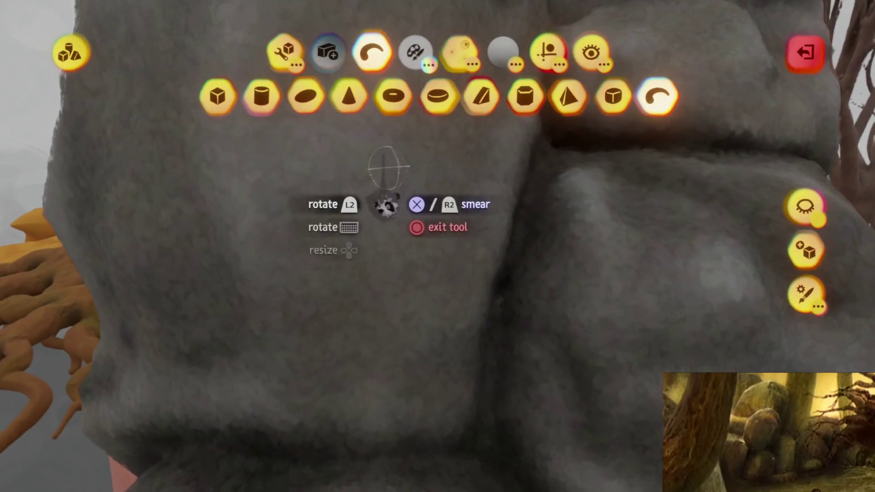
{"action": "left_click", "coordinate": [415, 53]}
{"action": "left_click", "coordinate": [364, 83]}
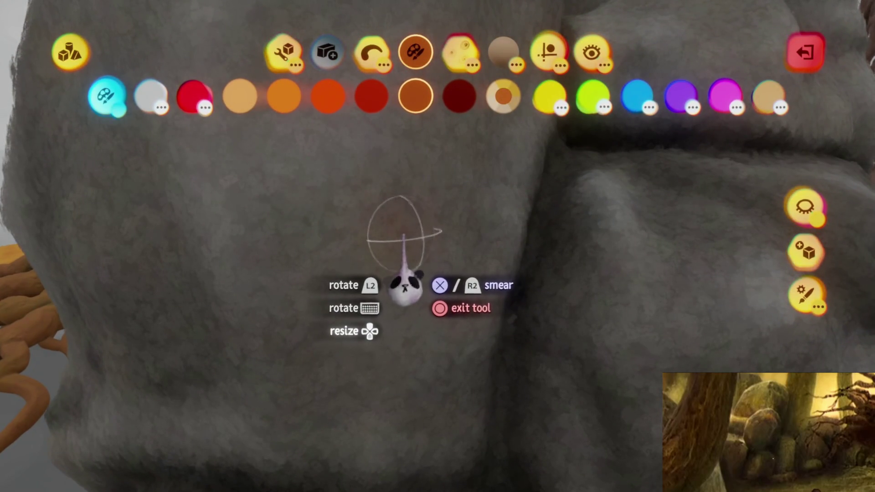
{"action": "key", "text": "Escape"}
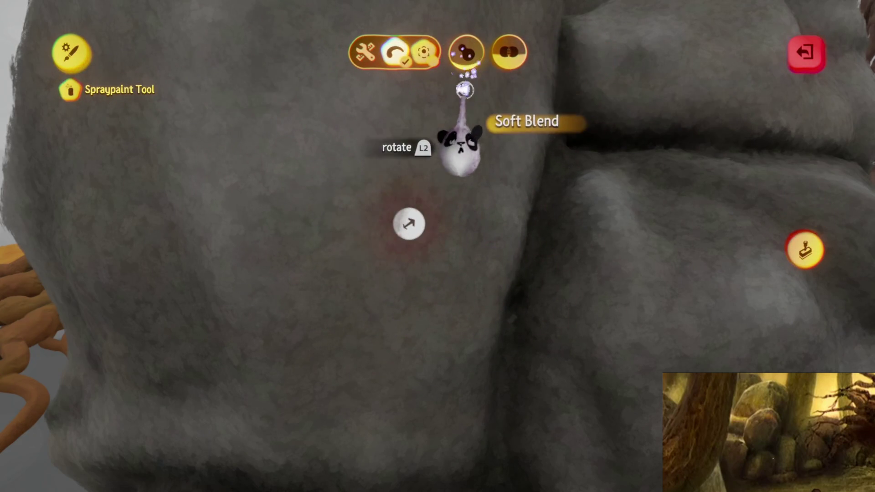
{"action": "key", "text": "Escape"}
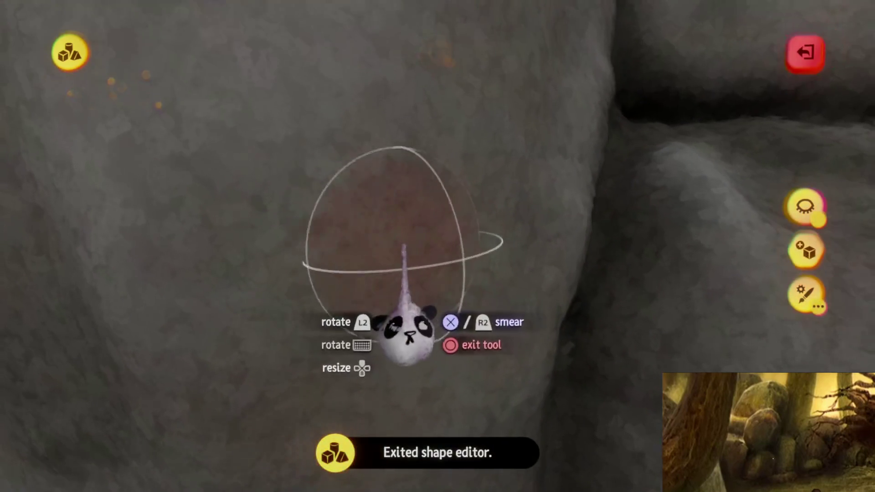
Step: Switch to spray painting the rock, keeping the tan shade as the spray colour
{"action": "key", "text": "s"}
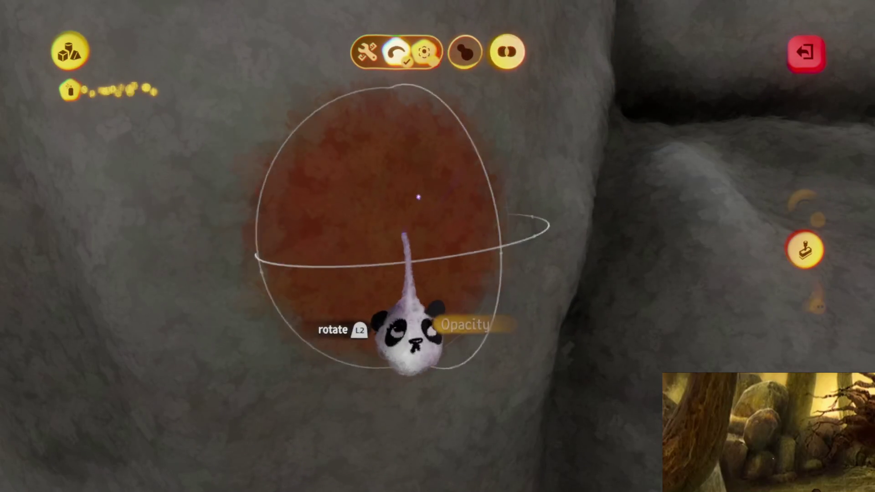
{"action": "key", "text": "Escape"}
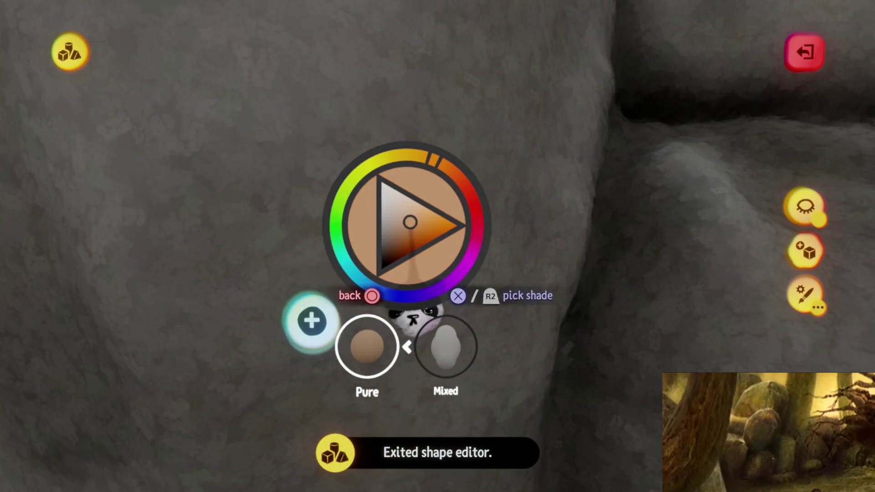
{"action": "key", "text": "c"}
{"action": "key", "text": "Escape"}
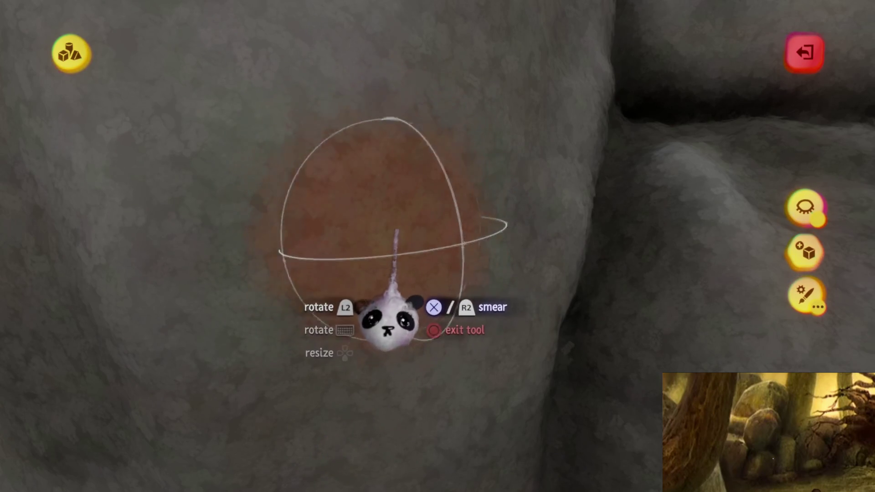
Step: Look over the boulder pair from several sides, ending close beside the slab
{"action": "scroll", "coordinate": [395, 321], "scroll_direction": "down", "scroll_amount": 5}
{"action": "scroll", "coordinate": [372, 195], "scroll_direction": "down", "scroll_amount": 3}
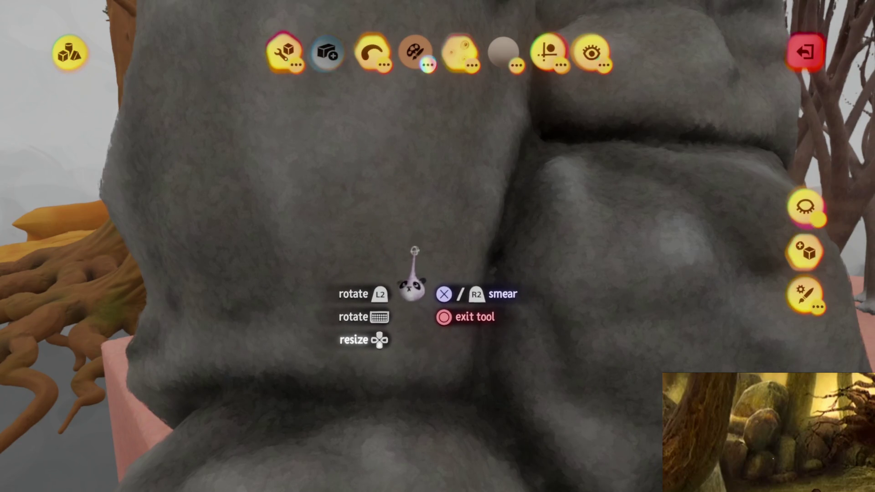
{"action": "scroll", "coordinate": [413, 288], "scroll_direction": "down", "scroll_amount": 5}
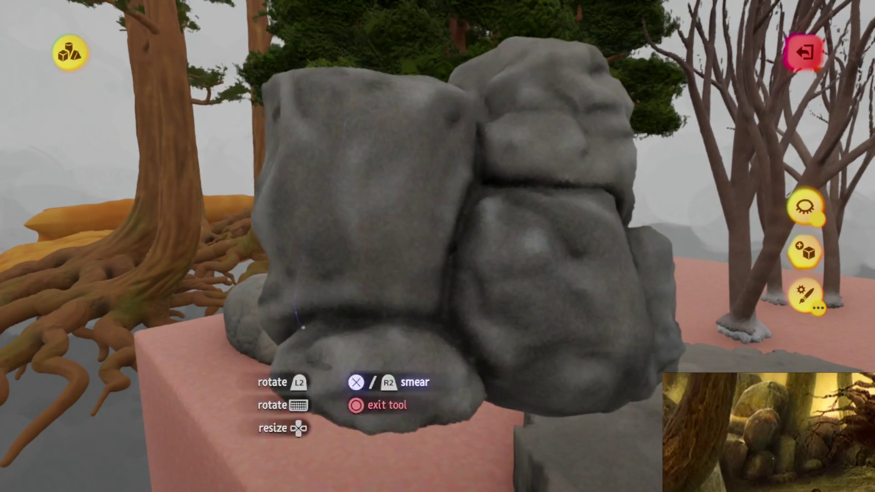
{"action": "mouse_move", "coordinate": [303, 328]}
{"action": "left_mouse_down"}
{"action": "mouse_move", "coordinate": [393, 344]}
{"action": "mouse_move", "coordinate": [354, 231]}
{"action": "mouse_move", "coordinate": [486, 360]}
{"action": "mouse_move", "coordinate": [439, 269]}
{"action": "mouse_move", "coordinate": [435, 146]}
{"action": "mouse_move", "coordinate": [459, 231]}
{"action": "mouse_move", "coordinate": [332, 182]}
{"action": "mouse_move", "coordinate": [436, 366]}
{"action": "mouse_move", "coordinate": [508, 411]}
{"action": "mouse_move", "coordinate": [466, 364]}
{"action": "mouse_move", "coordinate": [358, 443]}
{"action": "mouse_move", "coordinate": [402, 414]}
{"action": "mouse_move", "coordinate": [351, 408]}
{"action": "left_mouse_up"}
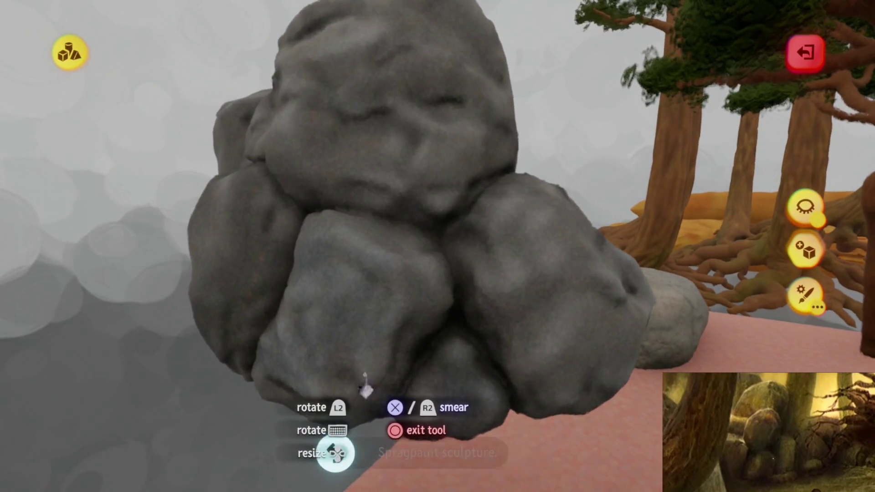
{"action": "left_click_drag", "start_coordinate": [335, 372], "coordinate": [442, 410]}
{"action": "mouse_move", "coordinate": [388, 117]}
{"action": "left_mouse_down"}
{"action": "mouse_move", "coordinate": [410, 170]}
{"action": "mouse_move", "coordinate": [320, 275]}
{"action": "left_mouse_up"}
{"action": "mouse_move", "coordinate": [426, 396]}
{"action": "left_mouse_down"}
{"action": "mouse_move", "coordinate": [390, 189]}
{"action": "mouse_move", "coordinate": [436, 366]}
{"action": "mouse_move", "coordinate": [479, 292]}
{"action": "mouse_move", "coordinate": [465, 377]}
{"action": "mouse_move", "coordinate": [374, 303]}
{"action": "left_mouse_up"}
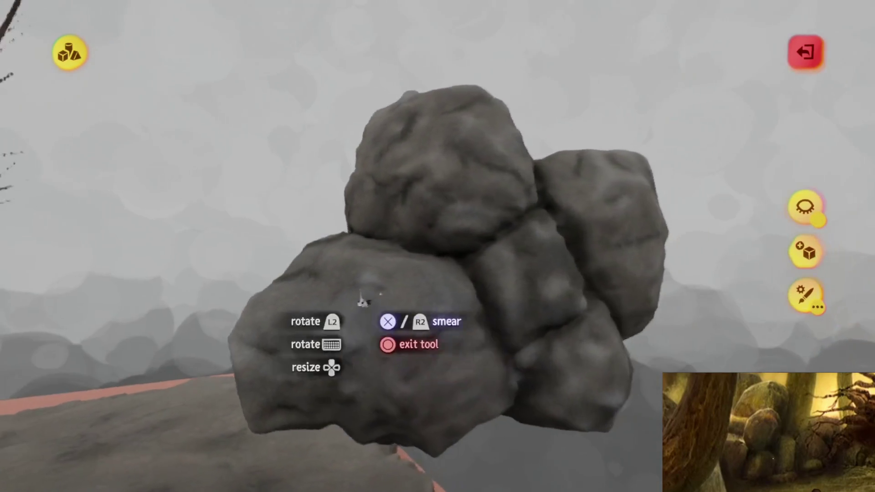
{"action": "mouse_move", "coordinate": [403, 152]}
{"action": "left_mouse_down"}
{"action": "mouse_move", "coordinate": [291, 192]}
{"action": "mouse_move", "coordinate": [433, 307]}
{"action": "mouse_move", "coordinate": [376, 281]}
{"action": "mouse_move", "coordinate": [437, 423]}
{"action": "mouse_move", "coordinate": [420, 410]}
{"action": "mouse_move", "coordinate": [420, 426]}
{"action": "mouse_move", "coordinate": [297, 219]}
{"action": "mouse_move", "coordinate": [305, 267]}
{"action": "mouse_move", "coordinate": [426, 345]}
{"action": "mouse_move", "coordinate": [401, 266]}
{"action": "mouse_move", "coordinate": [390, 154]}
{"action": "mouse_move", "coordinate": [439, 351]}
{"action": "mouse_move", "coordinate": [425, 266]}
{"action": "mouse_move", "coordinate": [415, 328]}
{"action": "mouse_move", "coordinate": [355, 164]}
{"action": "mouse_move", "coordinate": [404, 275]}
{"action": "mouse_move", "coordinate": [438, 307]}
{"action": "mouse_move", "coordinate": [417, 287]}
{"action": "mouse_move", "coordinate": [433, 328]}
{"action": "mouse_move", "coordinate": [438, 297]}
{"action": "mouse_move", "coordinate": [439, 313]}
{"action": "mouse_move", "coordinate": [430, 302]}
{"action": "mouse_move", "coordinate": [440, 293]}
{"action": "mouse_move", "coordinate": [451, 315]}
{"action": "mouse_move", "coordinate": [429, 322]}
{"action": "mouse_move", "coordinate": [445, 336]}
{"action": "mouse_move", "coordinate": [400, 332]}
{"action": "mouse_move", "coordinate": [420, 209]}
{"action": "mouse_move", "coordinate": [388, 324]}
{"action": "mouse_move", "coordinate": [336, 416]}
{"action": "mouse_move", "coordinate": [410, 324]}
{"action": "mouse_move", "coordinate": [403, 266]}
{"action": "mouse_move", "coordinate": [385, 252]}
{"action": "mouse_move", "coordinate": [397, 242]}
{"action": "mouse_move", "coordinate": [445, 258]}
{"action": "mouse_move", "coordinate": [450, 313]}
{"action": "left_mouse_up"}
Step: Save this version of the rock assets online as Private
{"action": "key", "text": "Escape"}
{"action": "key", "text": "Escape"}
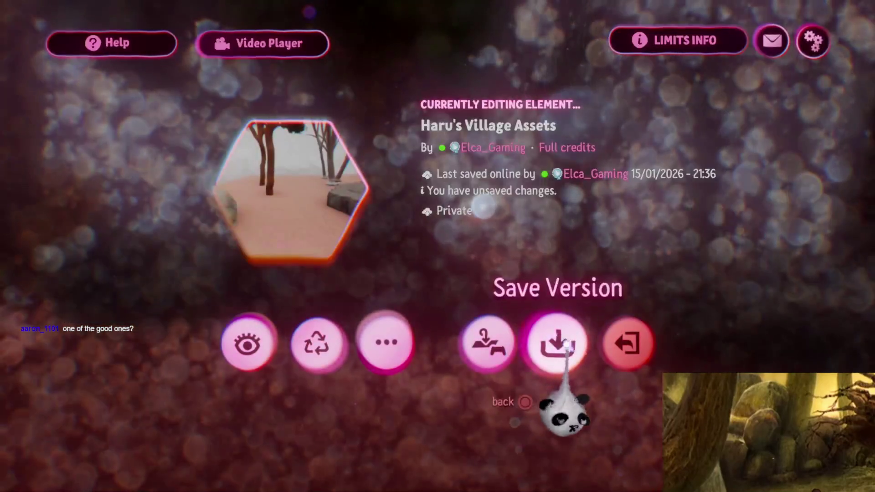
{"action": "left_click", "coordinate": [566, 346]}
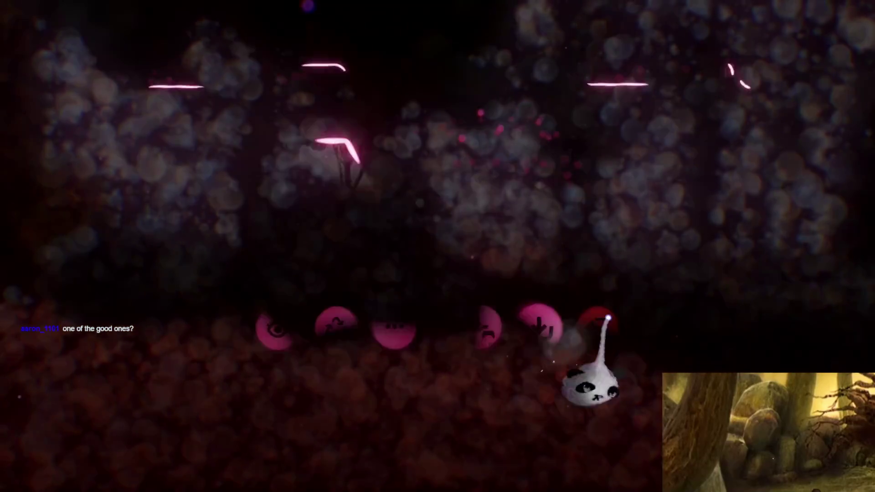
{"action": "left_click", "coordinate": [815, 51]}
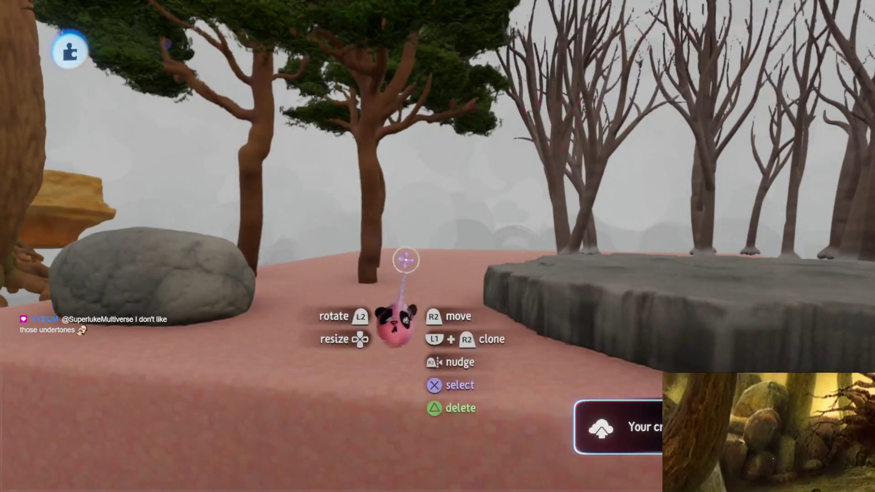
Step: Exit the creation to My Creations and open Haru's Village for editing
{"action": "key", "text": "Escape"}
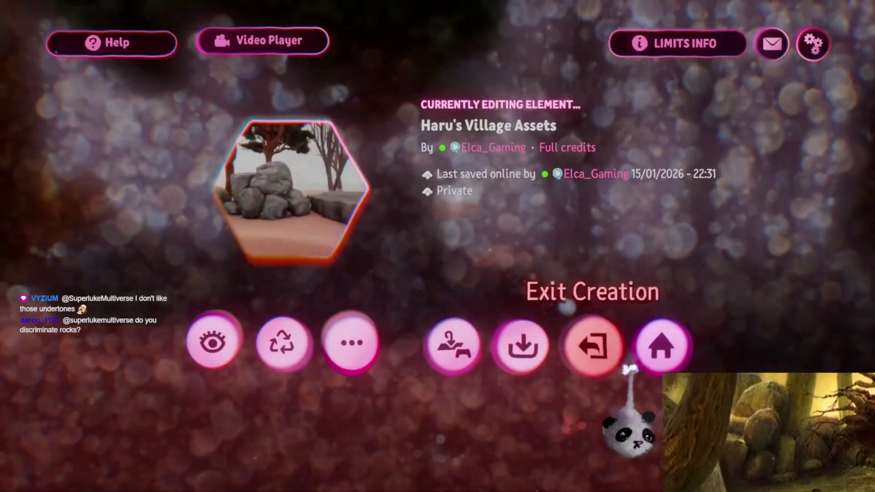
{"action": "left_click", "coordinate": [597, 338]}
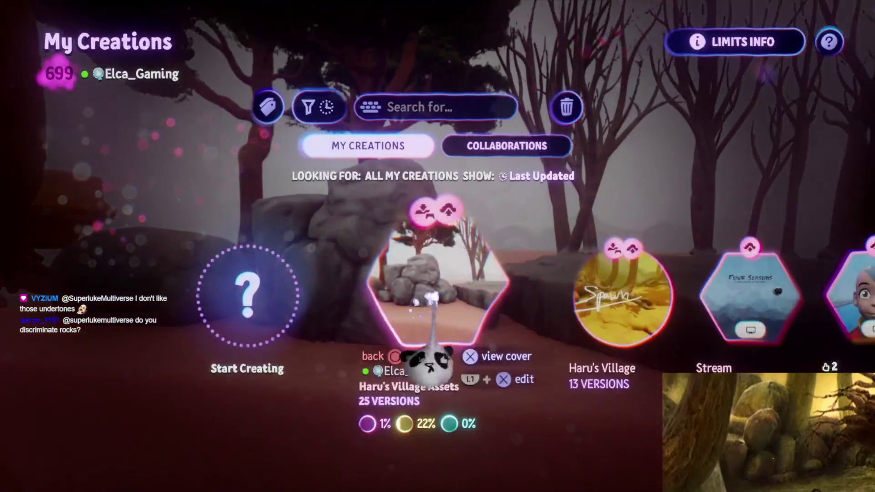
{"action": "left_click", "coordinate": [552, 238]}
{"action": "left_click", "coordinate": [397, 393]}
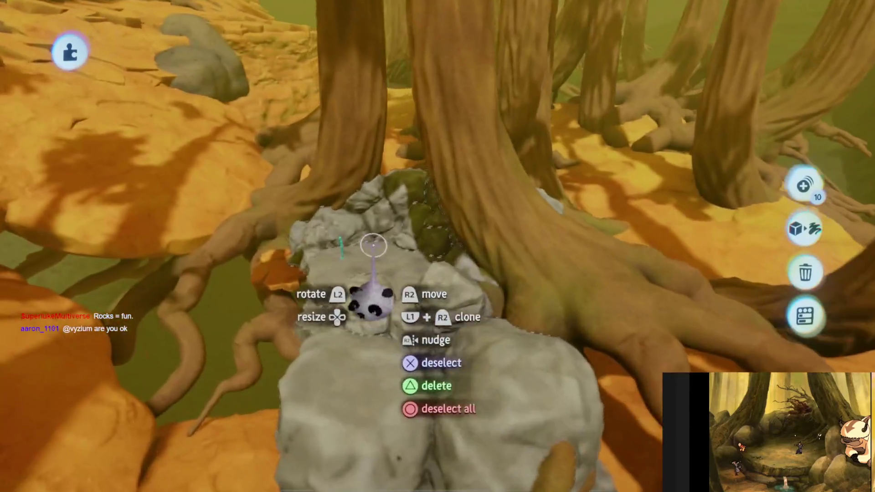
Step: Clone the orange rock platform and fit the copy beneath the grey ledge beside the originals
{"action": "mouse_move", "coordinate": [373, 246]}
{"action": "left_mouse_down"}
{"action": "mouse_move", "coordinate": [401, 273]}
{"action": "mouse_move", "coordinate": [783, 209]}
{"action": "left_mouse_up"}
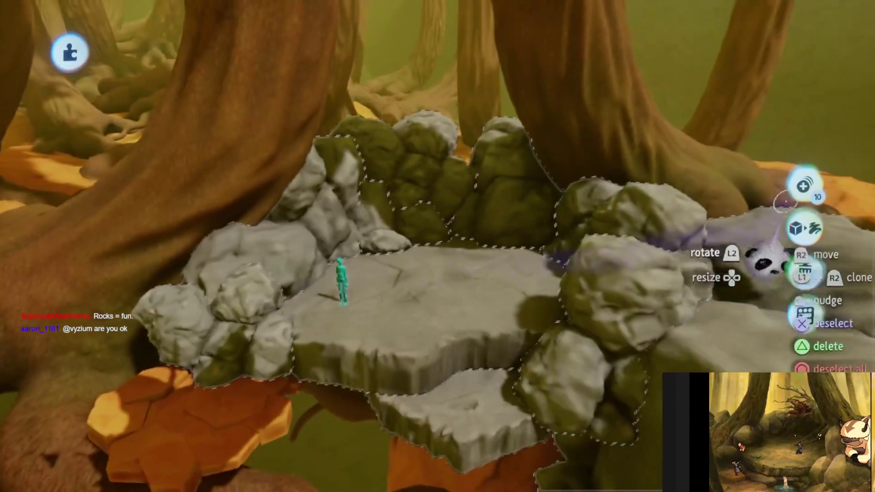
{"action": "mouse_move", "coordinate": [784, 246]}
{"action": "left_mouse_down"}
{"action": "mouse_move", "coordinate": [468, 225]}
{"action": "mouse_move", "coordinate": [448, 145]}
{"action": "left_mouse_up"}
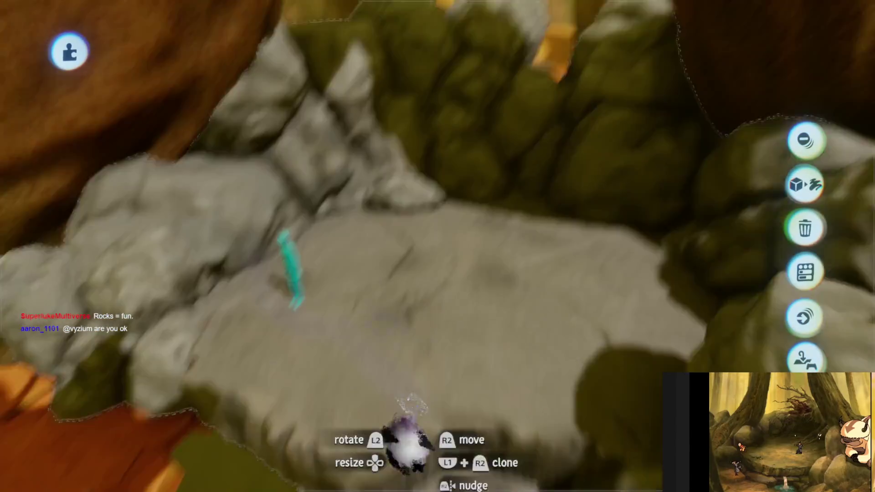
{"action": "mouse_move", "coordinate": [410, 406]}
{"action": "left_mouse_down"}
{"action": "mouse_move", "coordinate": [411, 195]}
{"action": "mouse_move", "coordinate": [398, 146]}
{"action": "mouse_move", "coordinate": [410, 263]}
{"action": "mouse_move", "coordinate": [393, 283]}
{"action": "left_mouse_up"}
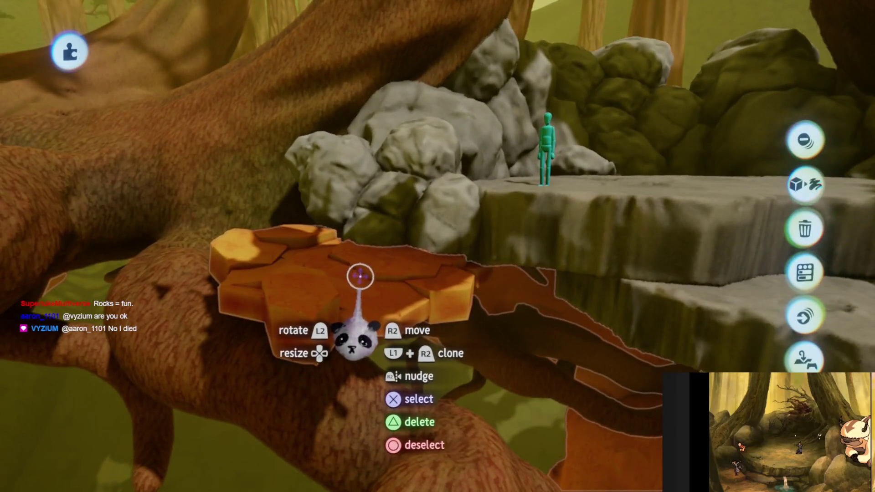
{"action": "mouse_move", "coordinate": [357, 319]}
{"action": "left_mouse_down"}
{"action": "mouse_move", "coordinate": [385, 250]}
{"action": "mouse_move", "coordinate": [351, 274]}
{"action": "mouse_move", "coordinate": [365, 255]}
{"action": "left_mouse_up"}
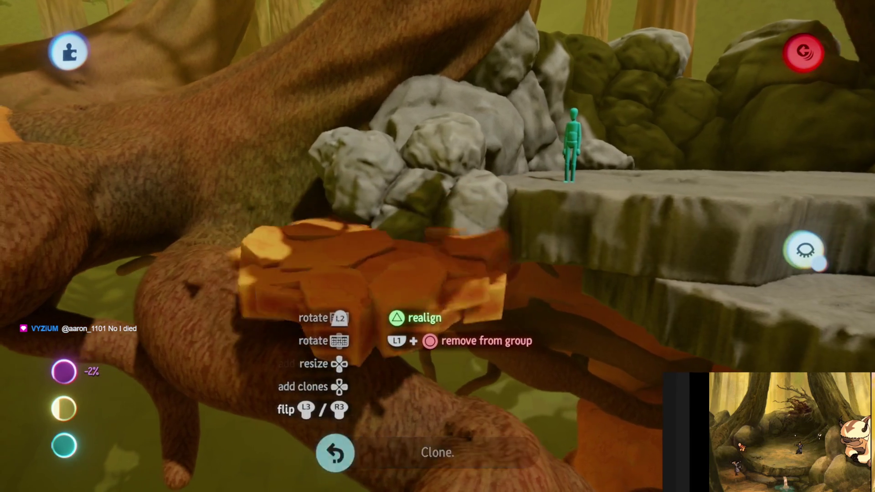
{"action": "mouse_move", "coordinate": [307, 257]}
{"action": "left_mouse_down"}
{"action": "mouse_move", "coordinate": [431, 243]}
{"action": "mouse_move", "coordinate": [406, 250]}
{"action": "mouse_move", "coordinate": [410, 264]}
{"action": "left_mouse_up"}
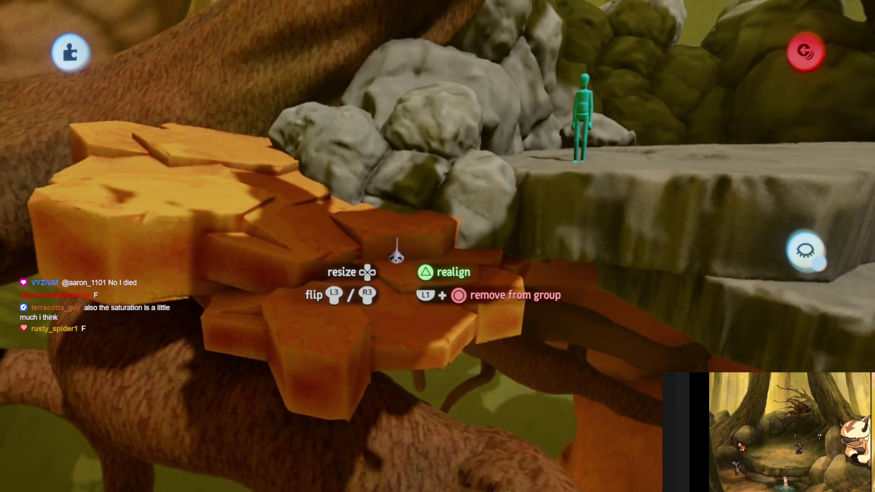
{"action": "mouse_move", "coordinate": [397, 257]}
{"action": "left_mouse_down"}
{"action": "mouse_move", "coordinate": [414, 277]}
{"action": "mouse_move", "coordinate": [415, 264]}
{"action": "mouse_move", "coordinate": [405, 274]}
{"action": "left_mouse_up"}
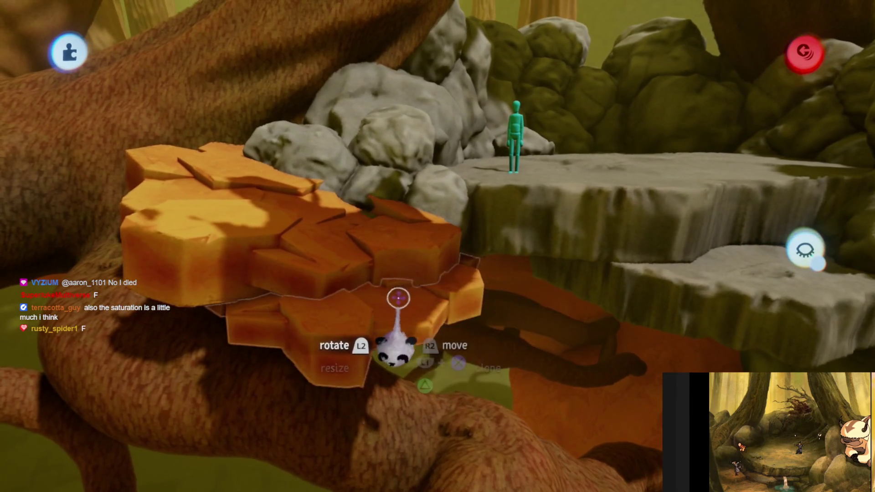
{"action": "scroll", "coordinate": [399, 299], "scroll_direction": "up", "scroll_amount": 3}
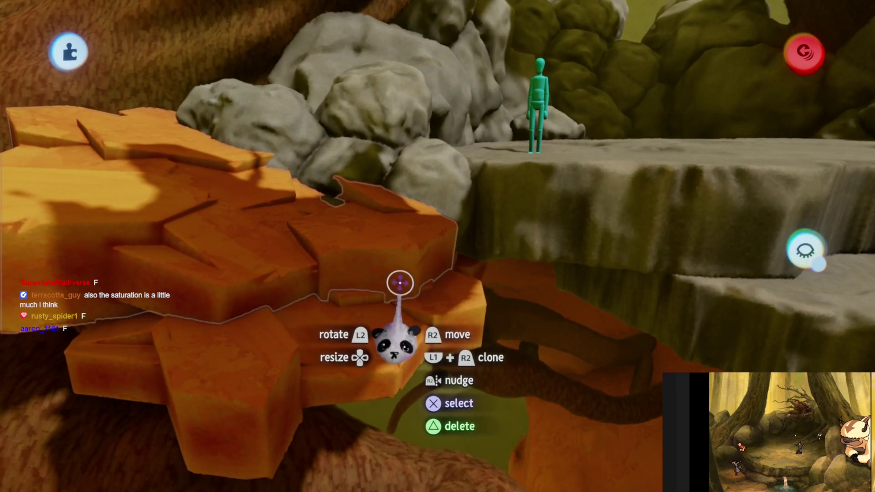
{"action": "scroll", "coordinate": [399, 282], "scroll_direction": "down", "scroll_amount": 5}
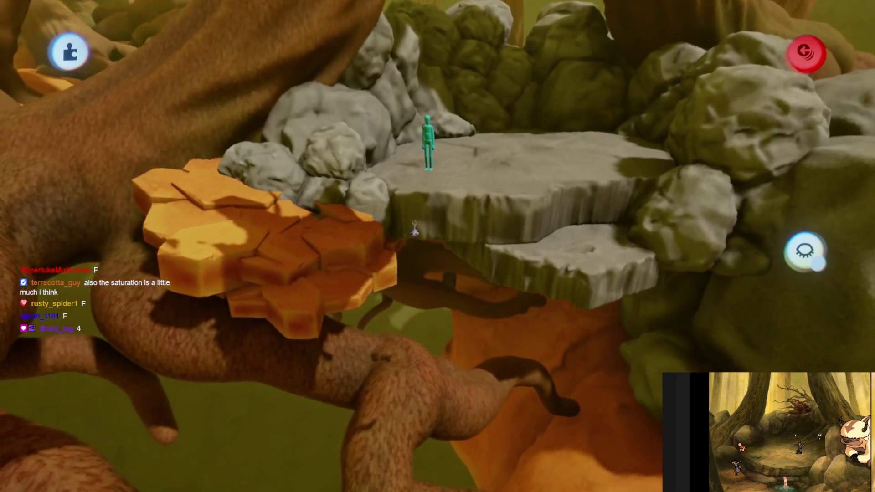
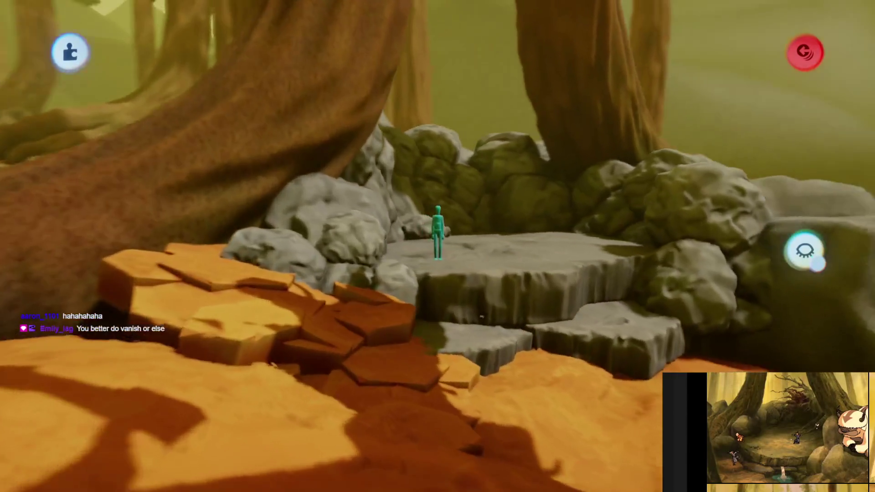
Step: Move a mossy boulder from the rock pile to beside the stone stage at 115% scale
{"action": "left_click", "coordinate": [522, 146]}
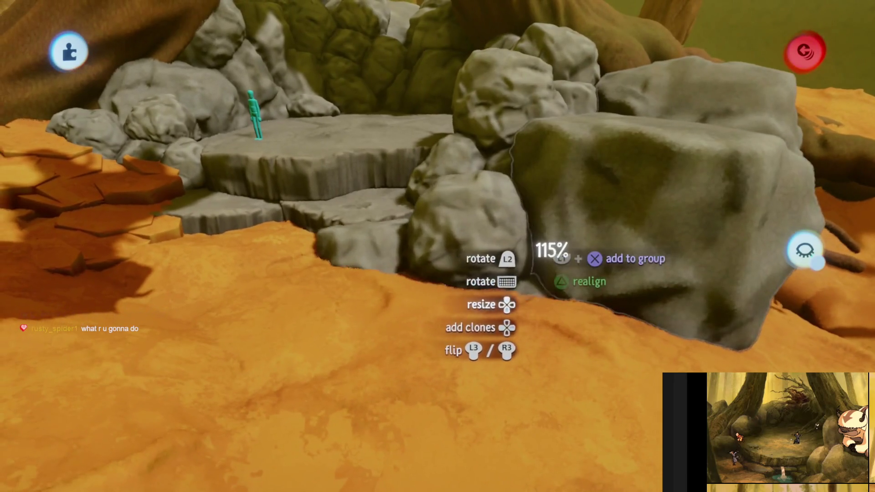
{"action": "left_click", "coordinate": [547, 237]}
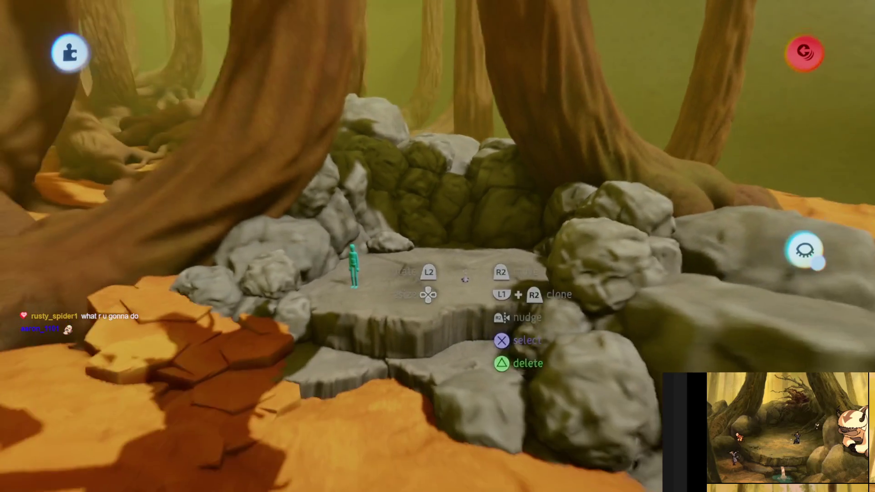
{"action": "key", "text": "s"}
{"action": "key", "text": "Escape"}
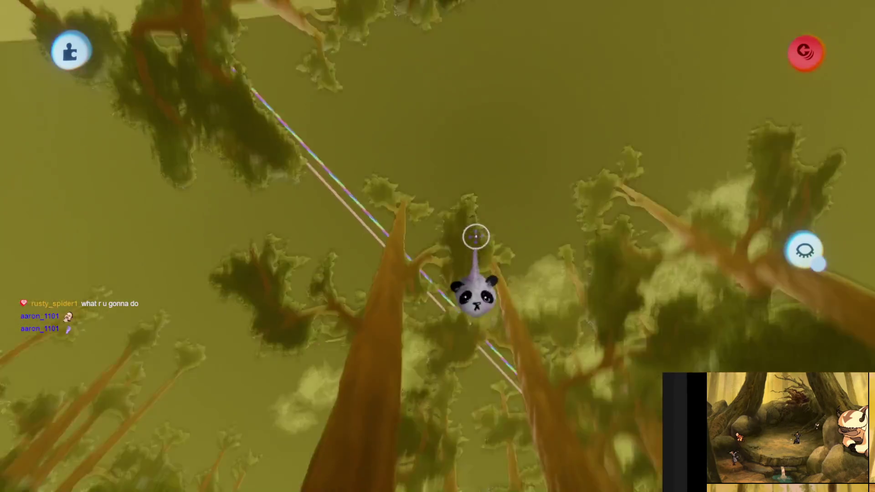
Step: Place a Number Displayer gadget from the output gadgets above the stone stage
{"action": "key", "text": "s"}
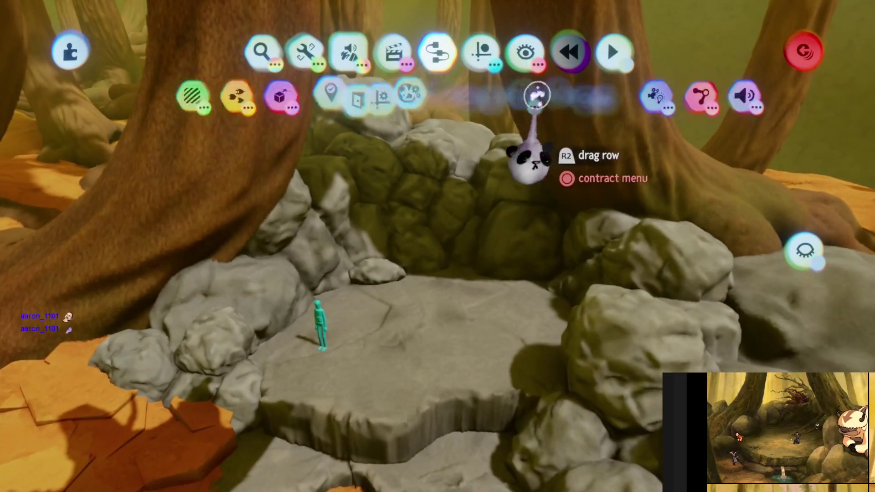
{"action": "left_click", "coordinate": [456, 96]}
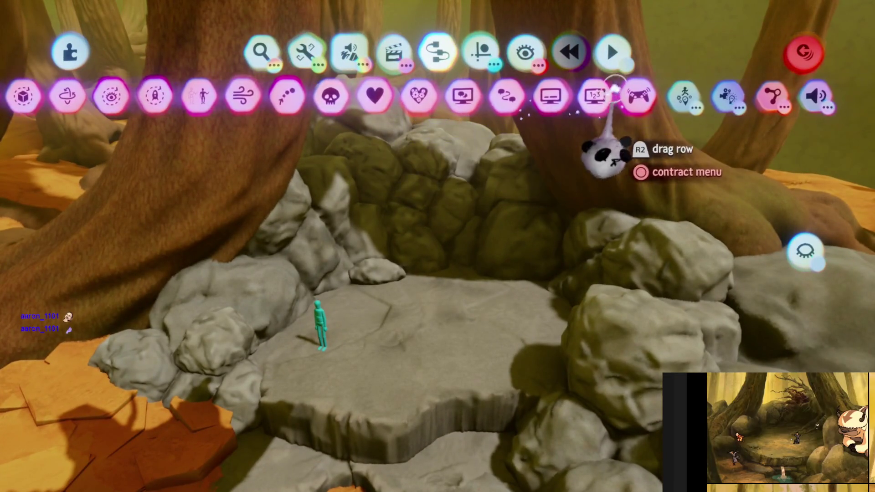
{"action": "left_click", "coordinate": [606, 152]}
{"action": "left_click", "coordinate": [436, 281]}
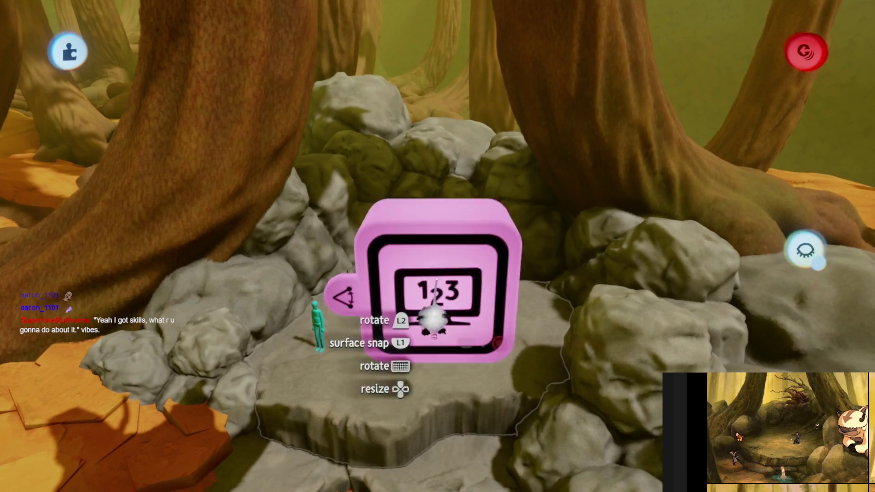
{"action": "left_click", "coordinate": [449, 248]}
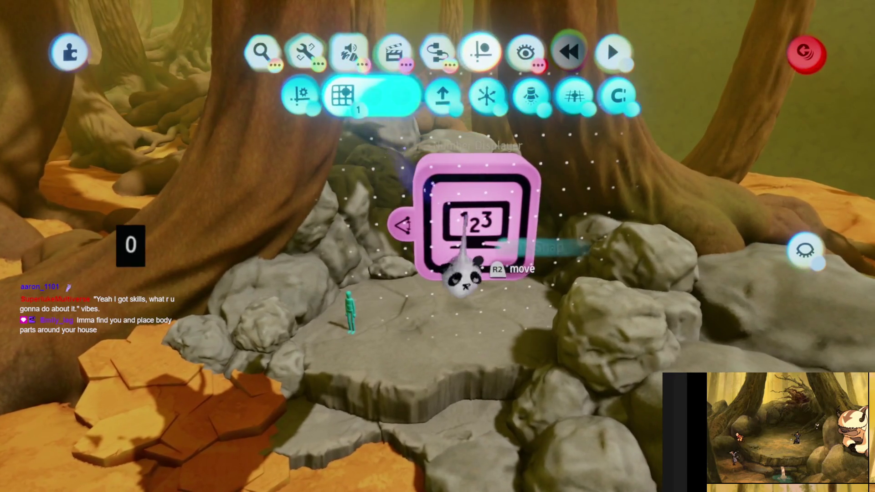
Step: Enlarge the Number Displayer to 160% and open its Text Box settings
{"action": "mouse_move", "coordinate": [464, 287]}
{"action": "left_mouse_down"}
{"action": "mouse_move", "coordinate": [456, 235]}
{"action": "mouse_move", "coordinate": [456, 319]}
{"action": "mouse_move", "coordinate": [456, 248]}
{"action": "mouse_move", "coordinate": [479, 238]}
{"action": "mouse_move", "coordinate": [469, 274]}
{"action": "mouse_move", "coordinate": [488, 303]}
{"action": "mouse_move", "coordinate": [482, 336]}
{"action": "left_mouse_up"}
{"action": "key", "text": "Up"}
{"action": "key", "text": "Up"}
{"action": "key", "text": "Up"}
{"action": "key", "text": "t"}
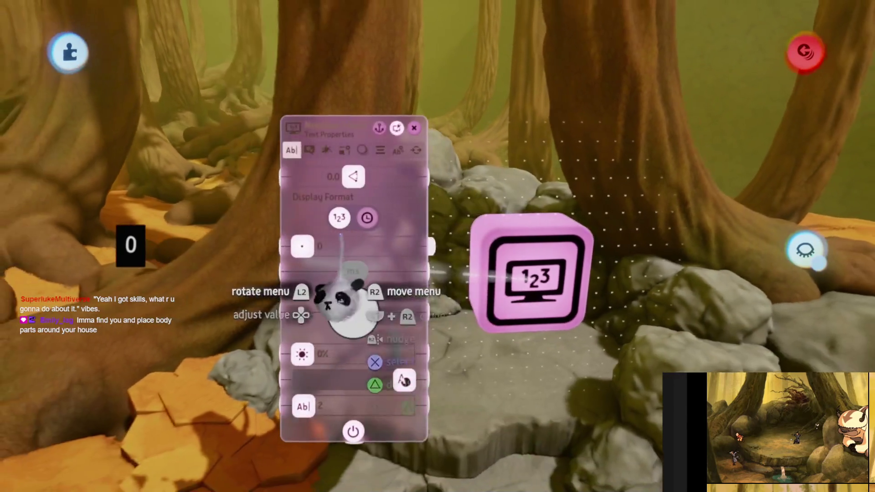
{"action": "key", "text": "Tab"}
{"action": "key", "text": "Tab"}
{"action": "key", "text": "Tab"}
{"action": "key", "text": "Tab"}
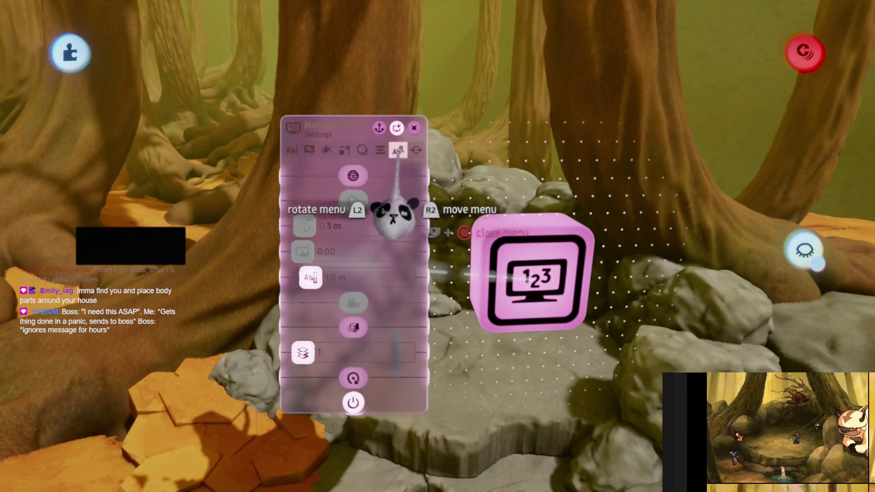
{"action": "left_click_drag", "start_coordinate": [445, 287], "coordinate": [234, 352]}
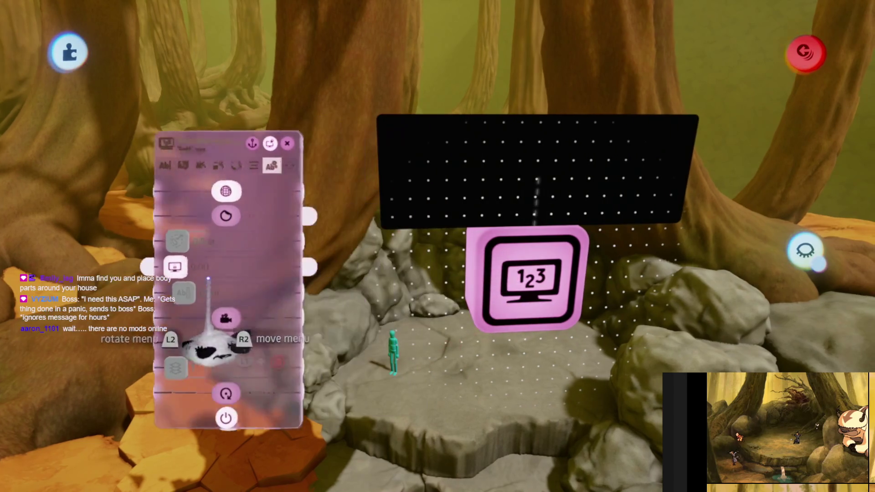
Step: Make the number display's black screen much taller and wider, then lift it higher above the stage
{"action": "mouse_move", "coordinate": [445, 235]}
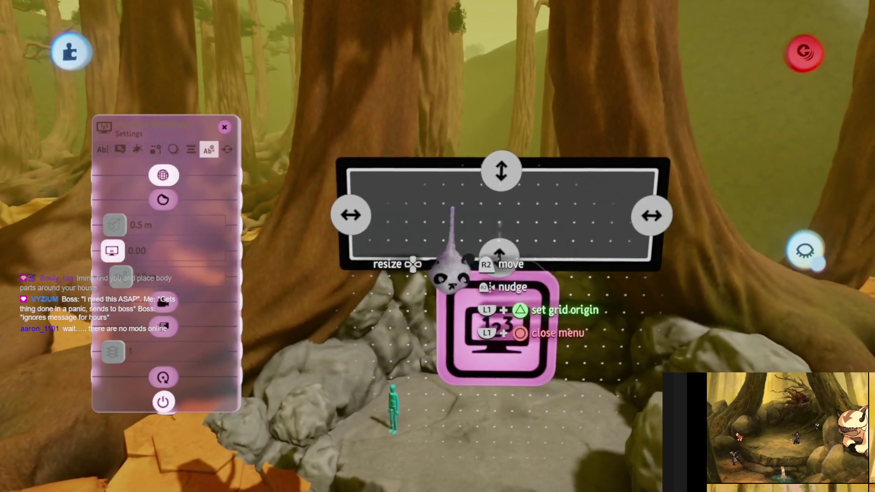
{"action": "scroll", "coordinate": [455, 205], "scroll_direction": "down", "scroll_amount": 5}
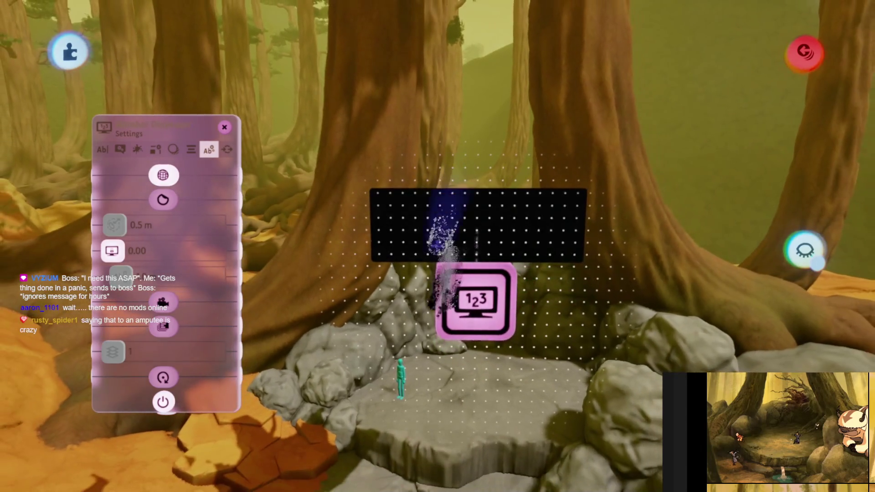
{"action": "left_click_drag", "start_coordinate": [473, 196], "coordinate": [473, 112]}
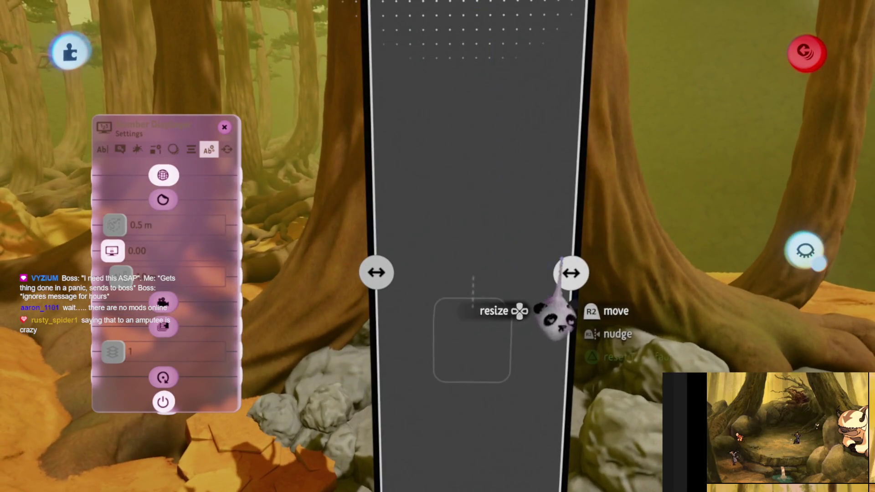
{"action": "left_click_drag", "start_coordinate": [566, 283], "coordinate": [757, 298]}
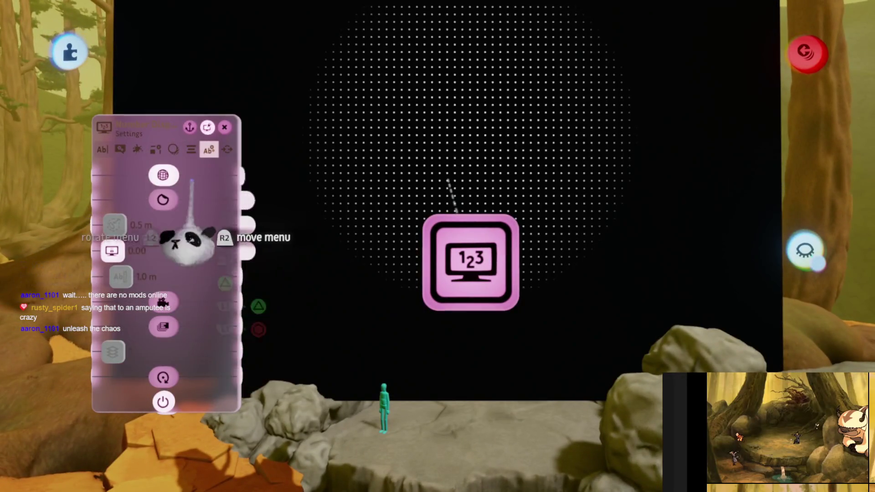
{"action": "key", "text": "Escape"}
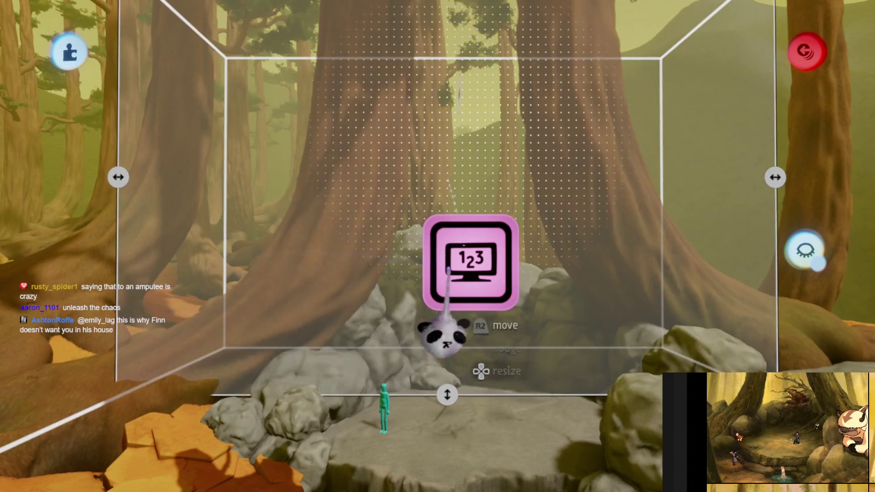
{"action": "mouse_move", "coordinate": [465, 267]}
{"action": "left_mouse_down"}
{"action": "mouse_move", "coordinate": [469, 172]}
{"action": "mouse_move", "coordinate": [453, 185]}
{"action": "mouse_move", "coordinate": [463, 165]}
{"action": "left_mouse_up"}
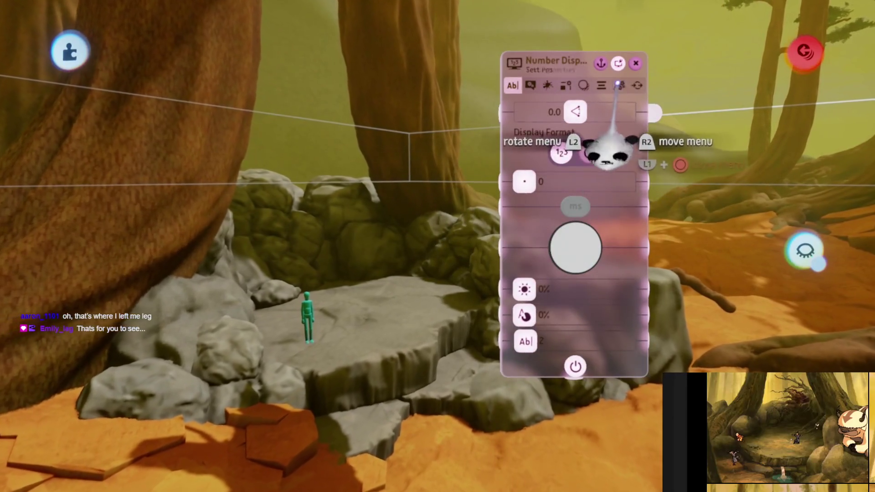
Step: Raise Sticker Depth to about 12.7 m, then open the rock pile's Texture Properties
{"action": "mouse_move", "coordinate": [549, 228]}
{"action": "left_mouse_down"}
{"action": "mouse_move", "coordinate": [569, 212]}
{"action": "mouse_move", "coordinate": [613, 219]}
{"action": "left_mouse_up"}
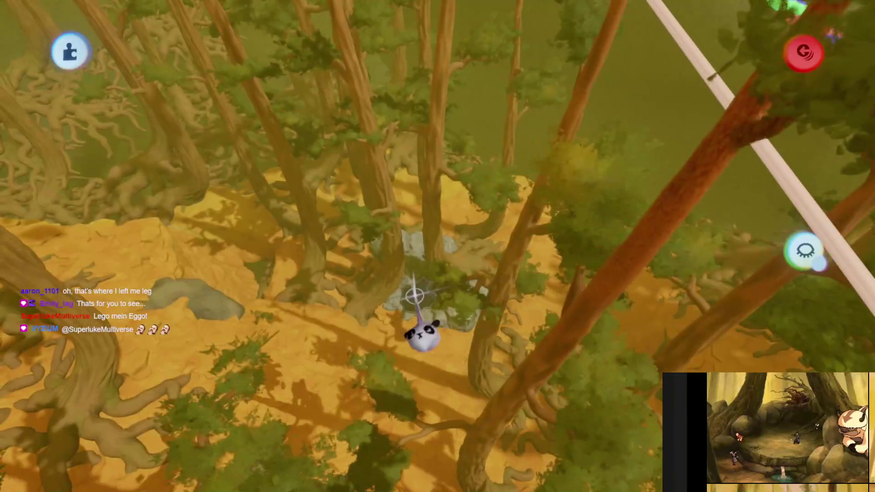
{"action": "mouse_move", "coordinate": [421, 305]}
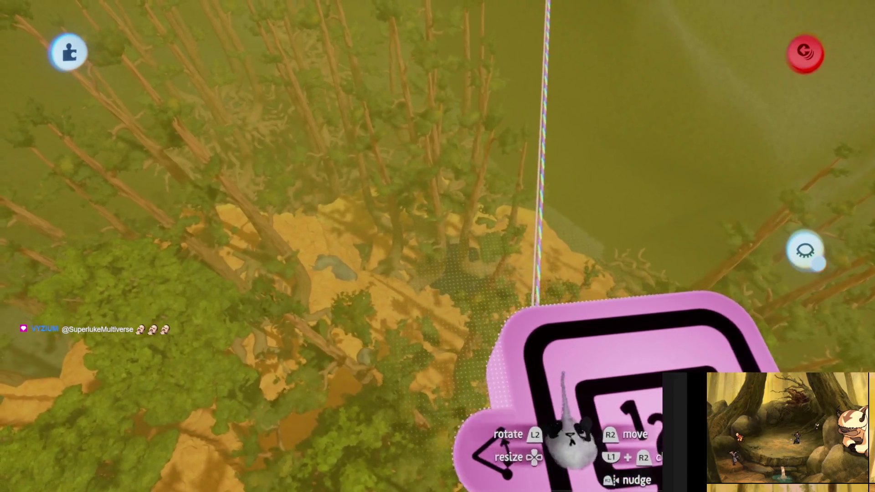
{"action": "left_click", "coordinate": [567, 433]}
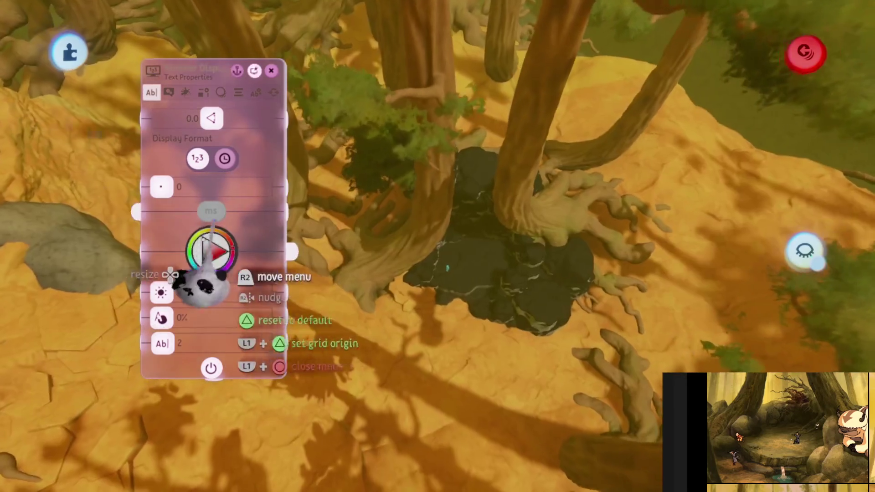
{"action": "mouse_move", "coordinate": [203, 235]}
{"action": "left_mouse_down"}
{"action": "mouse_move", "coordinate": [427, 245]}
{"action": "mouse_move", "coordinate": [506, 306]}
{"action": "left_mouse_up"}
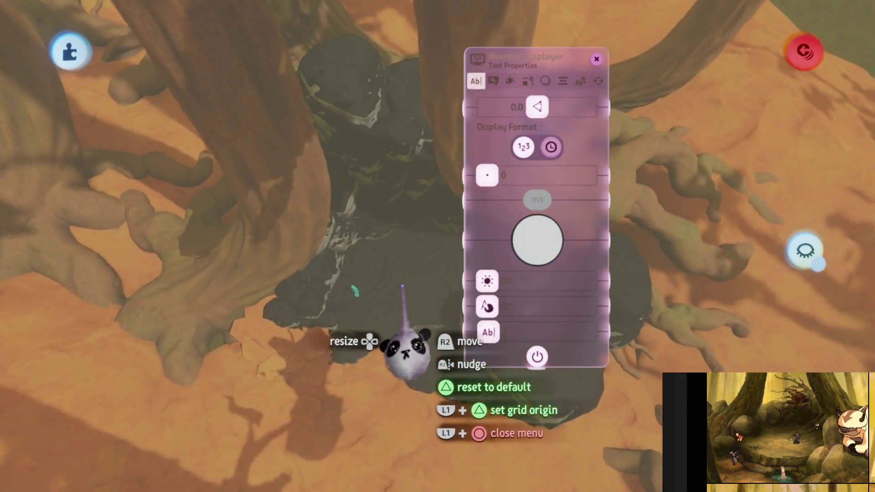
{"action": "mouse_move", "coordinate": [535, 263]}
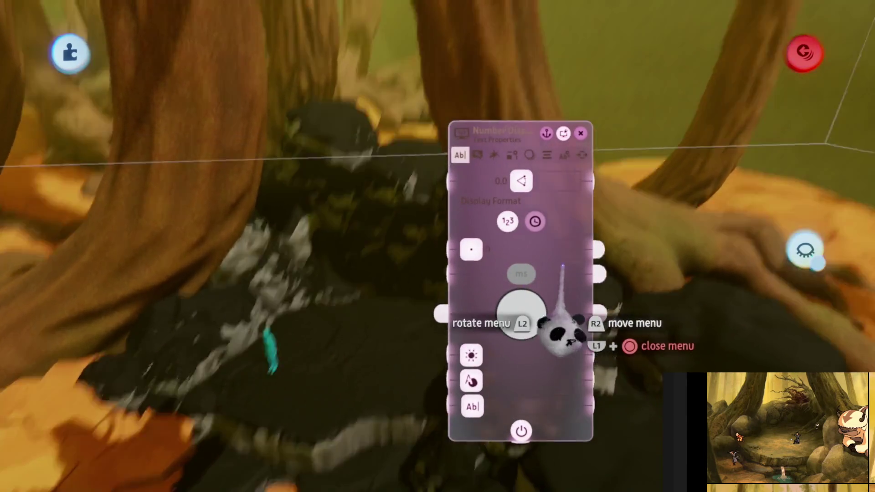
{"action": "key", "text": "Right"}
{"action": "key", "text": "Right"}
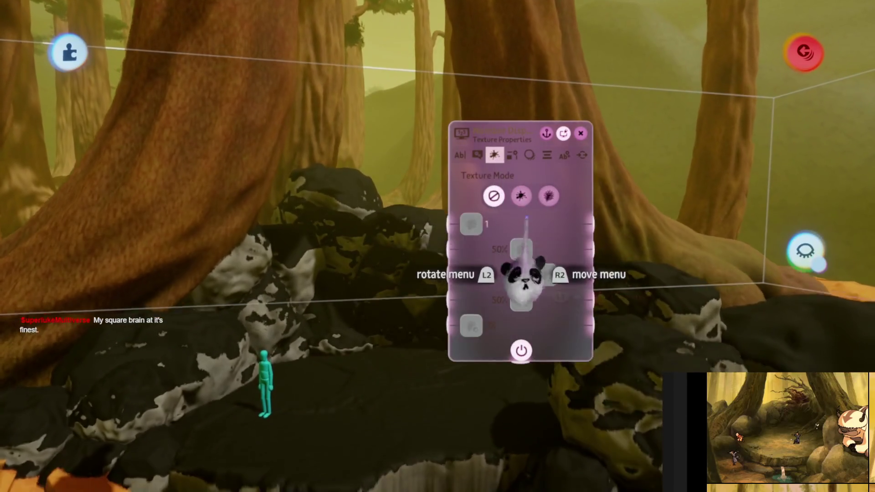
Step: Give the rocks a painterly texture at 100% strength with texture value 5
{"action": "left_click", "coordinate": [521, 196]}
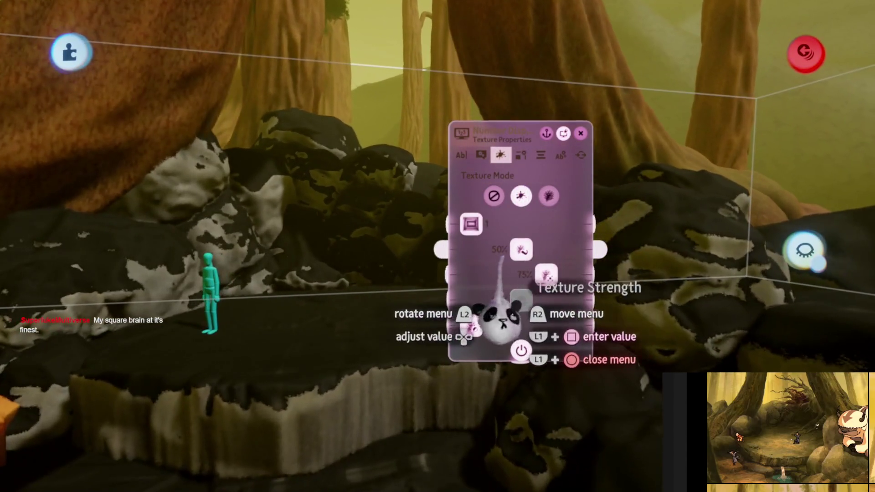
{"action": "left_click_drag", "start_coordinate": [522, 250], "coordinate": [572, 250]}
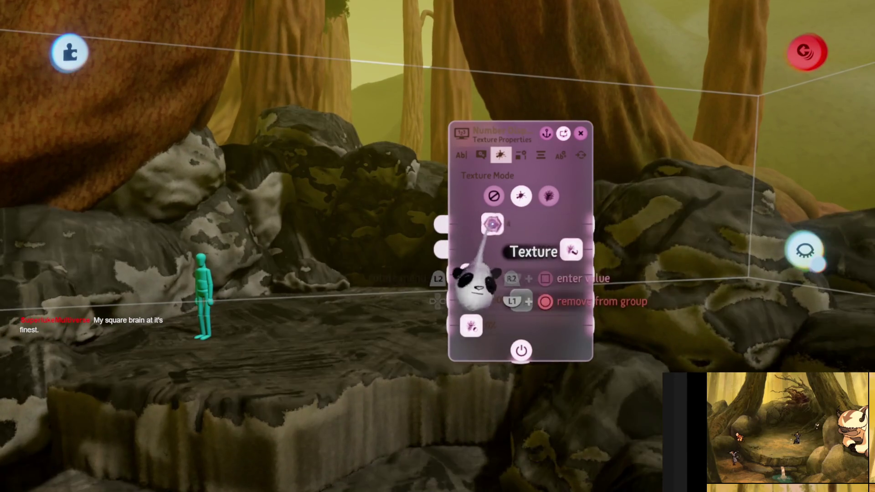
{"action": "left_click_drag", "start_coordinate": [471, 224], "coordinate": [500, 224]}
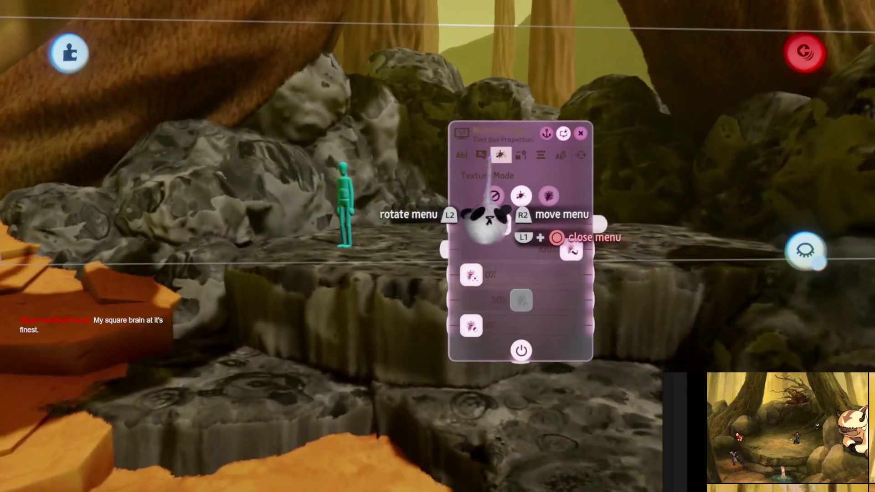
{"action": "left_click", "coordinate": [481, 155]}
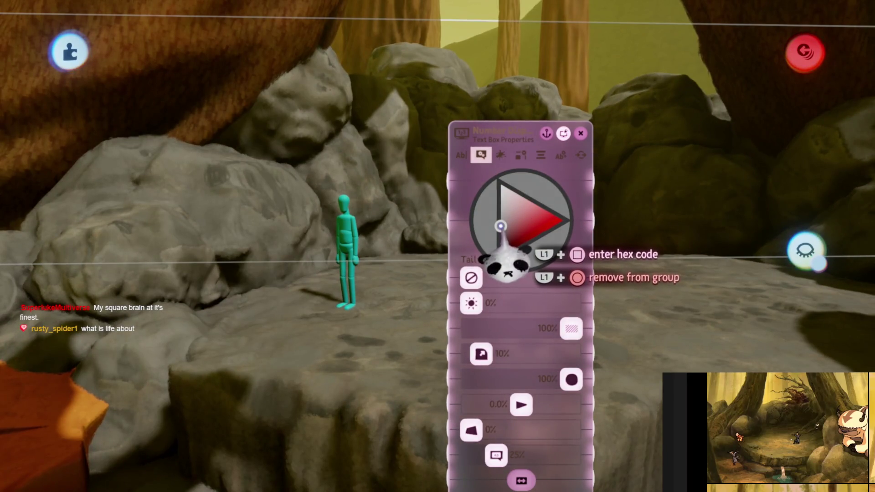
Step: Tint the rock pile a warmer, slightly darker colour and set its opacity to 81%
{"action": "left_click", "coordinate": [506, 232]}
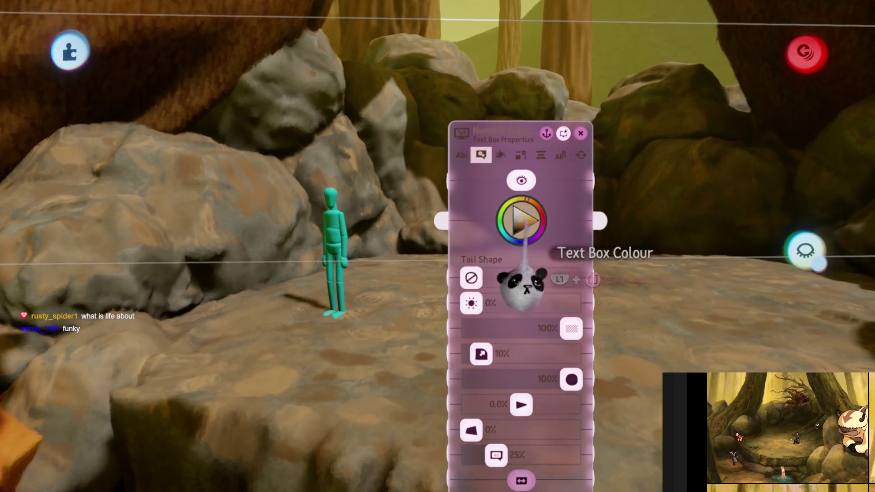
{"action": "left_click", "coordinate": [524, 210]}
{"action": "left_click_drag", "start_coordinate": [497, 285], "coordinate": [502, 291]}
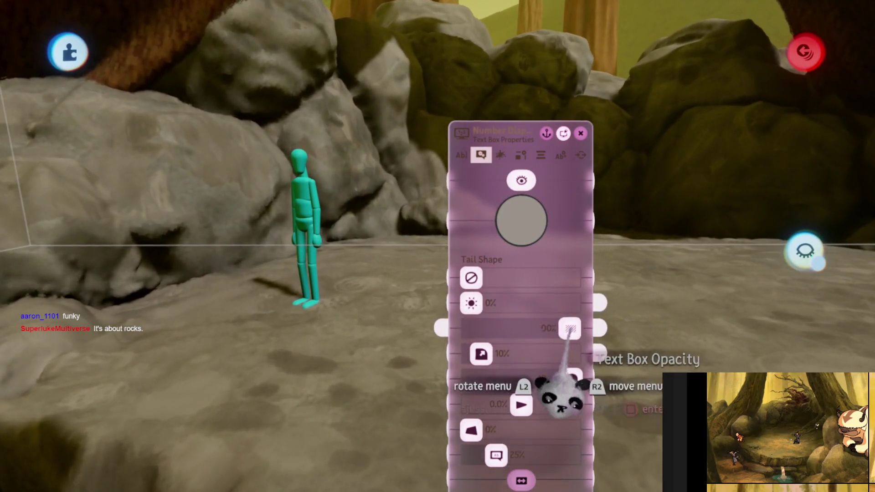
{"action": "left_click_drag", "start_coordinate": [572, 329], "coordinate": [530, 330]}
{"action": "left_click_drag", "start_coordinate": [527, 392], "coordinate": [547, 385]}
{"action": "left_click", "coordinate": [518, 284]}
{"action": "mouse_move", "coordinate": [512, 289]}
{"action": "left_mouse_down"}
{"action": "mouse_move", "coordinate": [500, 312]}
{"action": "mouse_move", "coordinate": [504, 298]}
{"action": "mouse_move", "coordinate": [527, 289]}
{"action": "left_mouse_up"}
Step: Close the rock settings, leave sculpt mode, and fly toward the sandstone slabs in the forest
{"action": "key", "text": "Escape"}
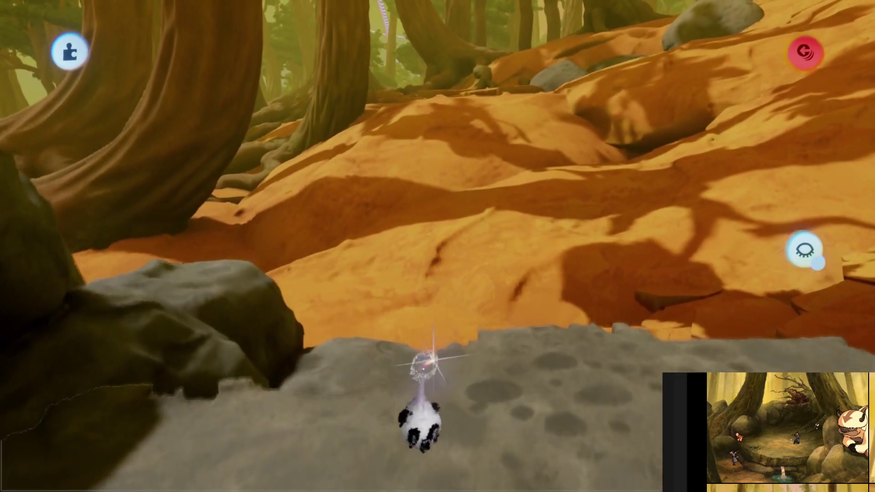
{"action": "mouse_move", "coordinate": [426, 351]}
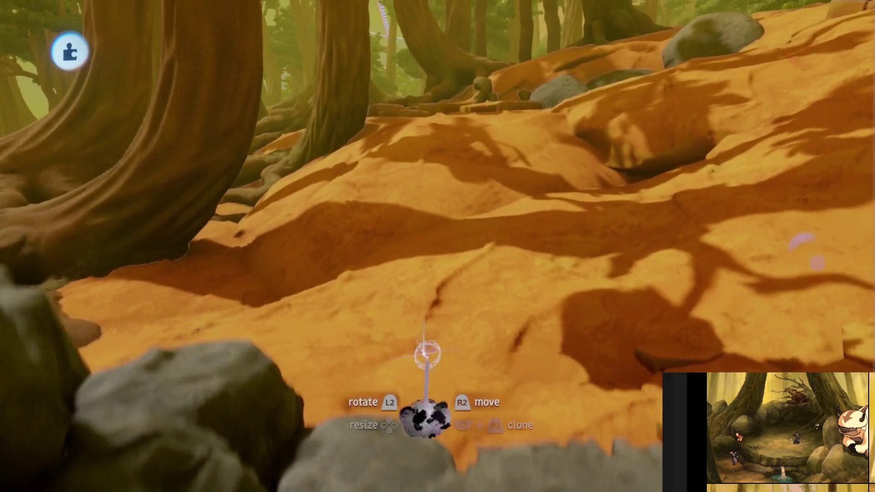
{"action": "key", "text": "Escape"}
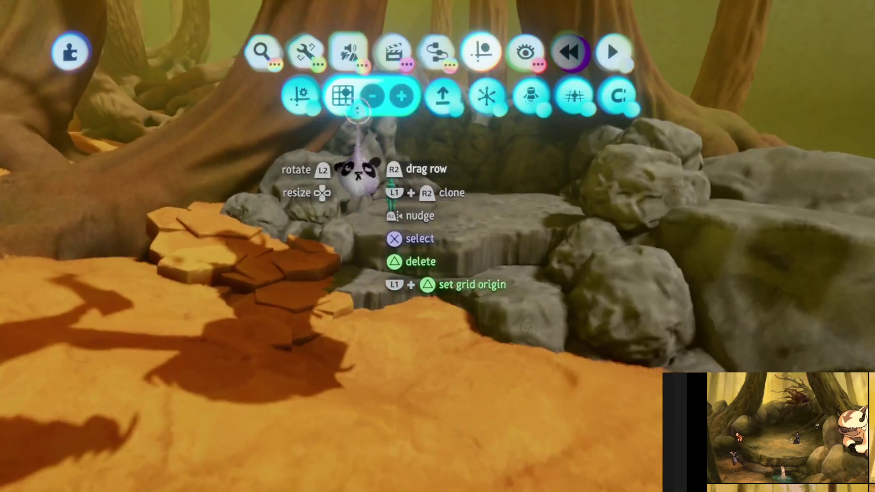
{"action": "key", "text": "Escape"}
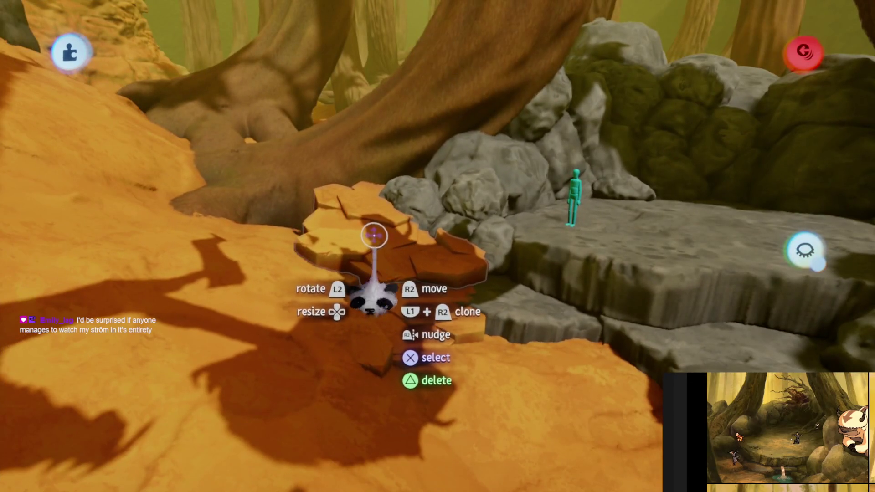
{"action": "double_click", "coordinate": [373, 236]}
{"action": "key", "text": "Escape"}
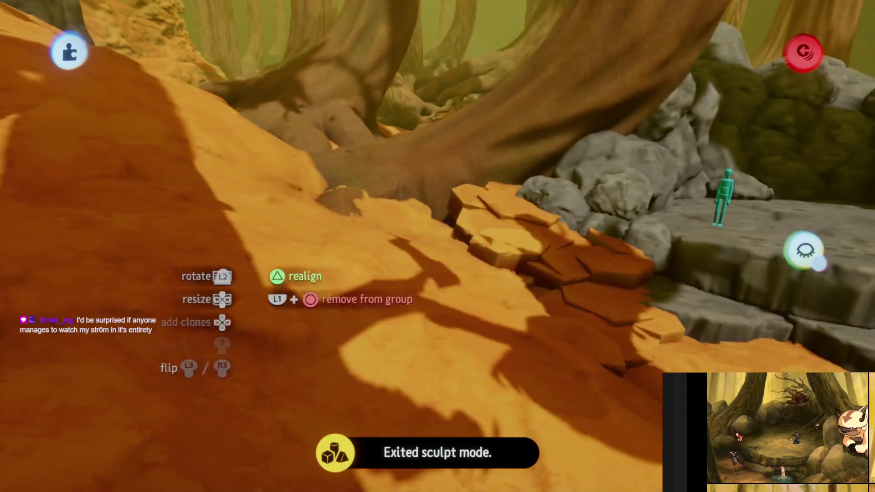
{"action": "mouse_move", "coordinate": [293, 231]}
{"action": "left_mouse_down"}
{"action": "mouse_move", "coordinate": [371, 238]}
{"action": "mouse_move", "coordinate": [401, 273]}
{"action": "mouse_move", "coordinate": [419, 254]}
{"action": "mouse_move", "coordinate": [453, 400]}
{"action": "mouse_move", "coordinate": [453, 342]}
{"action": "mouse_move", "coordinate": [611, 403]}
{"action": "left_mouse_up"}
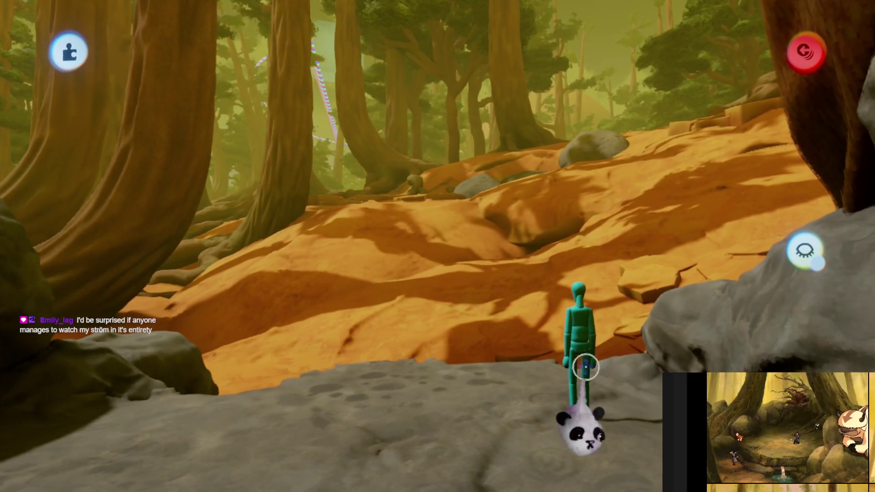
{"action": "mouse_move", "coordinate": [500, 413]}
{"action": "left_mouse_down"}
{"action": "mouse_move", "coordinate": [469, 424]}
{"action": "mouse_move", "coordinate": [474, 324]}
{"action": "mouse_move", "coordinate": [549, 185]}
{"action": "mouse_move", "coordinate": [495, 223]}
{"action": "mouse_move", "coordinate": [492, 255]}
{"action": "mouse_move", "coordinate": [425, 338]}
{"action": "mouse_move", "coordinate": [449, 320]}
{"action": "left_mouse_up"}
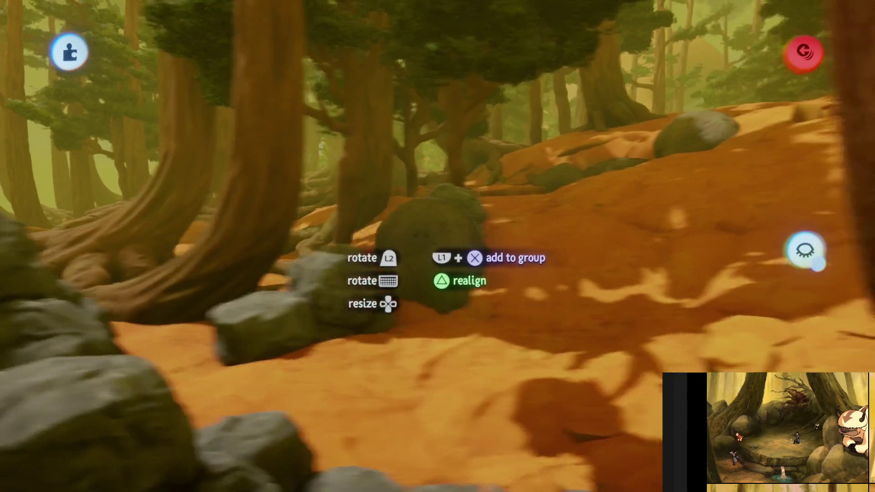
Step: Shrink a mossy rock to about 70%, then pick up another mossy rock to reposition it
{"action": "left_click", "coordinate": [417, 208]}
{"action": "key", "text": "Down"}
{"action": "key", "text": "Down"}
{"action": "key", "text": "Down"}
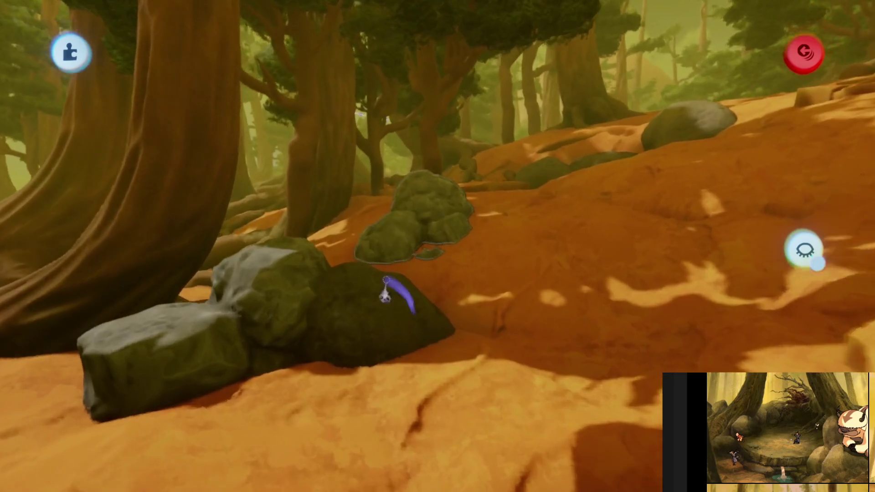
{"action": "left_click", "coordinate": [363, 300]}
{"action": "key", "text": "Up"}
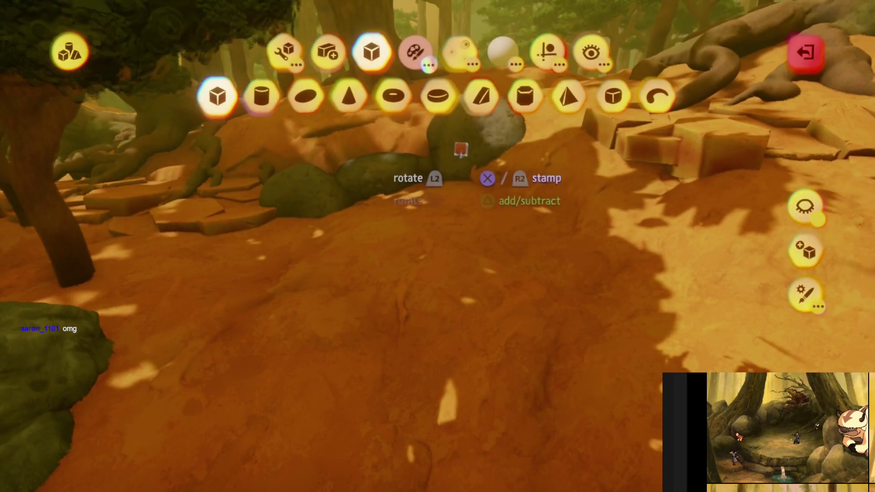
Step: Exit sculpt mode to resume arranging the mossy boulders and sandstone slabs
{"action": "key", "text": "Escape"}
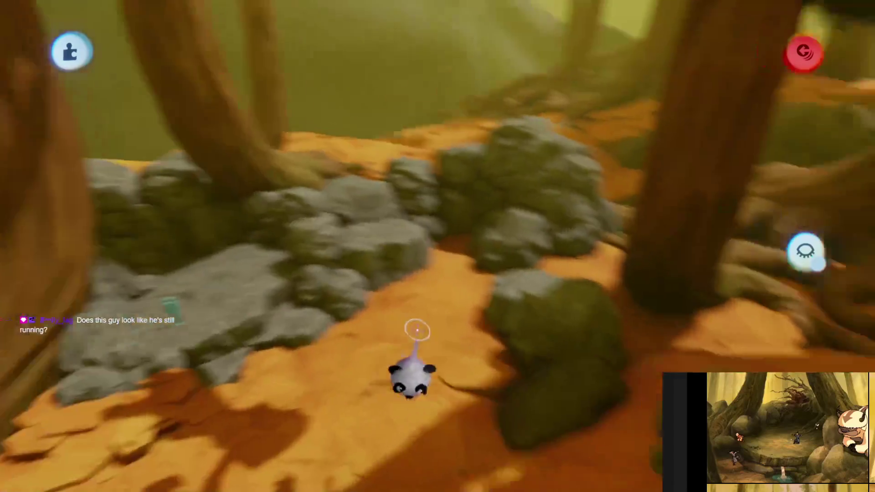
{"action": "mouse_move", "coordinate": [437, 201]}
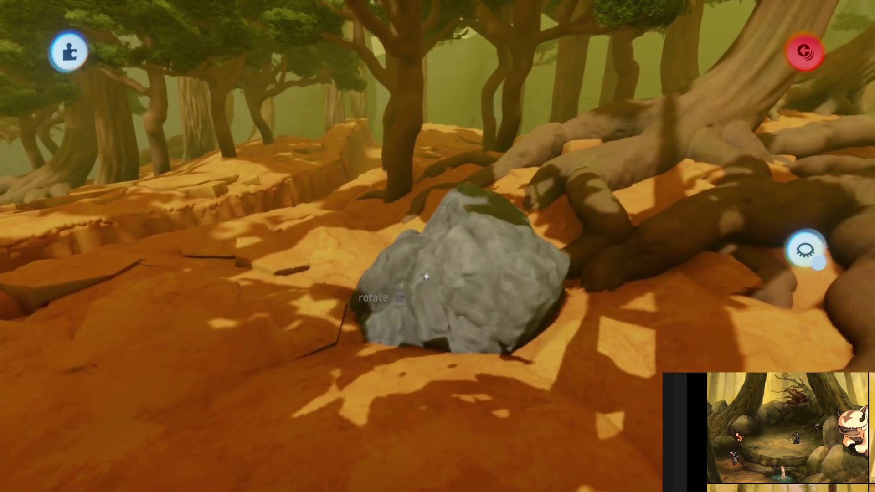
Step: Carry and rotate the mossy rock group into the trench, then open its properties
{"action": "left_click", "coordinate": [424, 320]}
{"action": "mouse_move", "coordinate": [444, 190]}
{"action": "left_mouse_down"}
{"action": "mouse_move", "coordinate": [424, 231]}
{"action": "mouse_move", "coordinate": [428, 254]}
{"action": "mouse_move", "coordinate": [422, 147]}
{"action": "mouse_move", "coordinate": [405, 142]}
{"action": "left_mouse_up"}
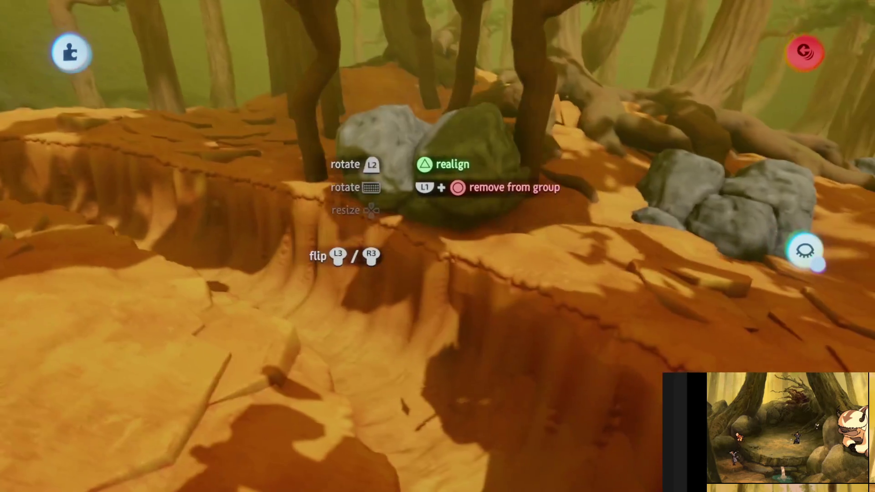
{"action": "left_click_drag", "start_coordinate": [397, 187], "coordinate": [412, 214]}
{"action": "mouse_move", "coordinate": [436, 188]}
{"action": "left_mouse_down"}
{"action": "mouse_move", "coordinate": [385, 180]}
{"action": "mouse_move", "coordinate": [415, 141]}
{"action": "mouse_move", "coordinate": [391, 191]}
{"action": "mouse_move", "coordinate": [384, 310]}
{"action": "mouse_move", "coordinate": [364, 240]}
{"action": "mouse_move", "coordinate": [394, 210]}
{"action": "mouse_move", "coordinate": [407, 170]}
{"action": "mouse_move", "coordinate": [391, 242]}
{"action": "left_mouse_up"}
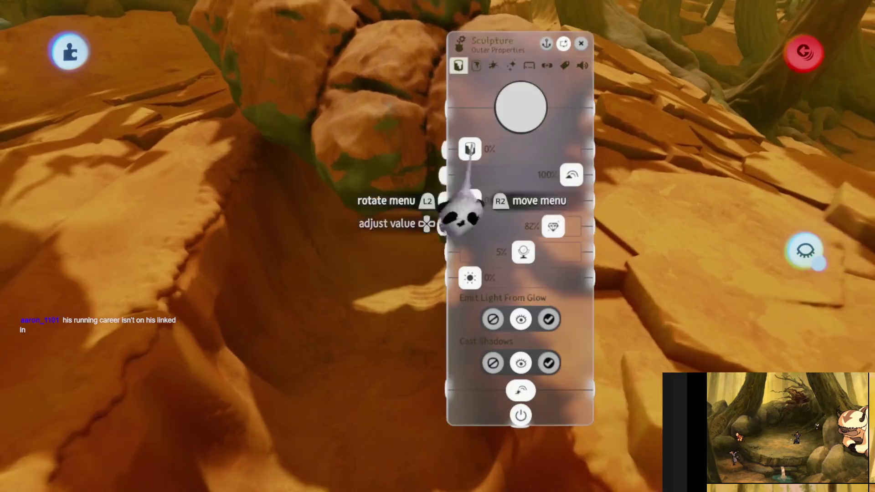
{"action": "left_click", "coordinate": [465, 215]}
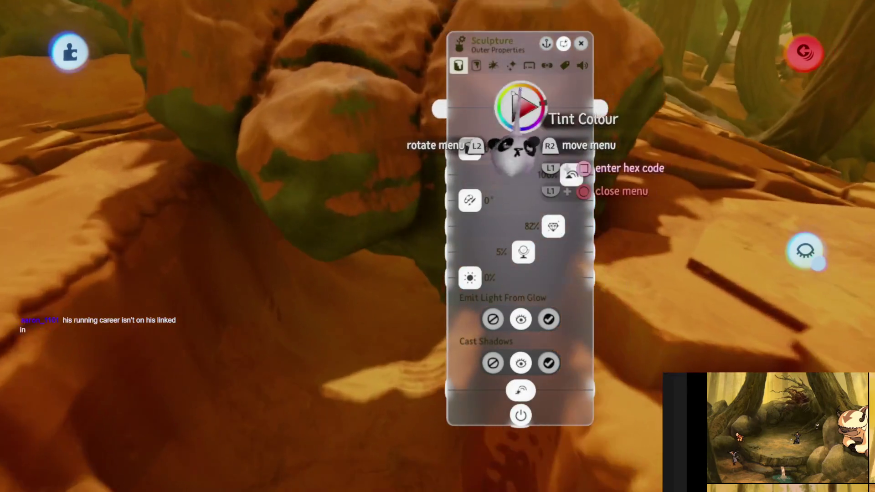
Step: Shift the boulder group's tint hue from red to a deeper orange sandstone shade
{"action": "left_click", "coordinate": [520, 105]}
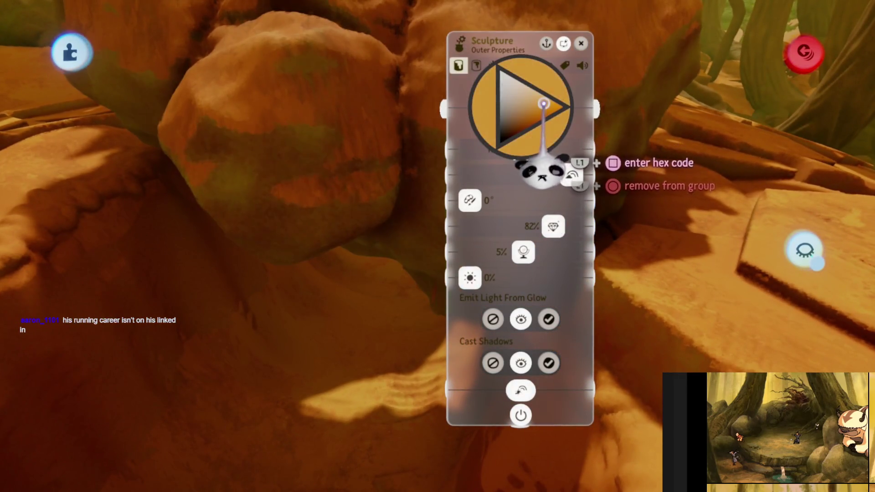
{"action": "left_click_drag", "start_coordinate": [554, 178], "coordinate": [563, 189]}
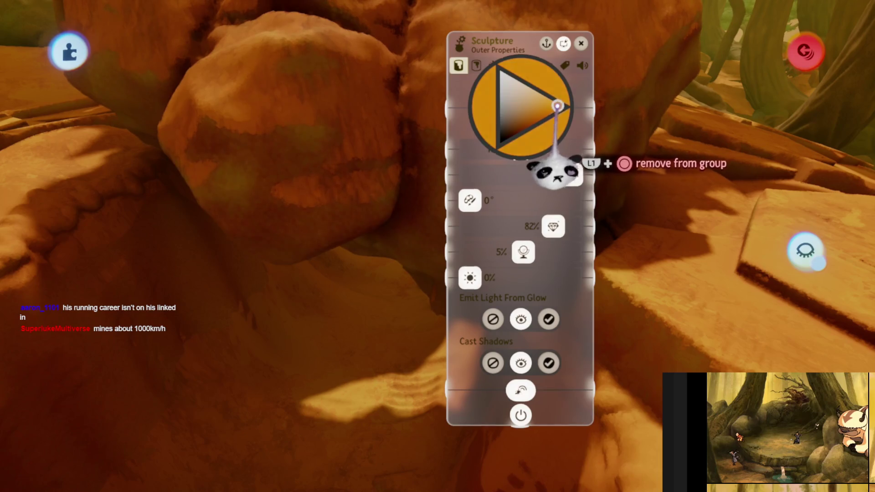
{"action": "key", "text": "Escape"}
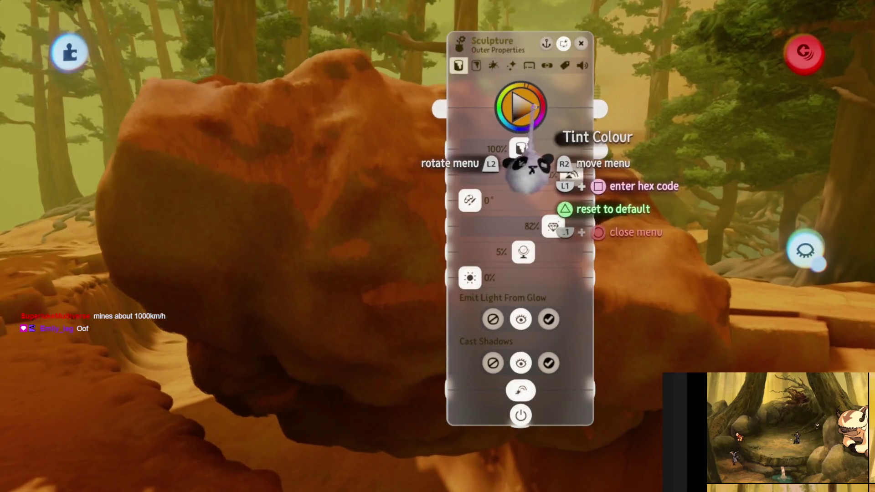
{"action": "left_click", "coordinate": [533, 108]}
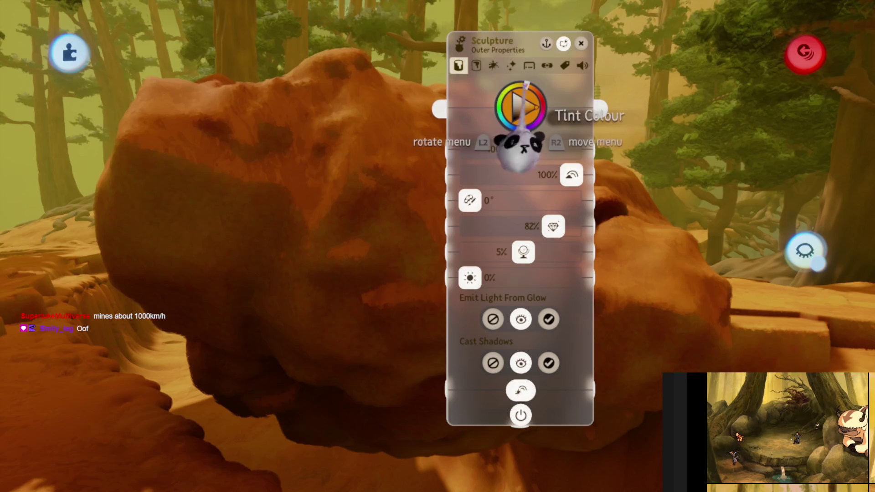
{"action": "mouse_move", "coordinate": [540, 137]}
{"action": "left_mouse_down"}
{"action": "mouse_move", "coordinate": [524, 143]}
{"action": "mouse_move", "coordinate": [561, 149]}
{"action": "left_mouse_up"}
{"action": "key", "text": "Escape"}
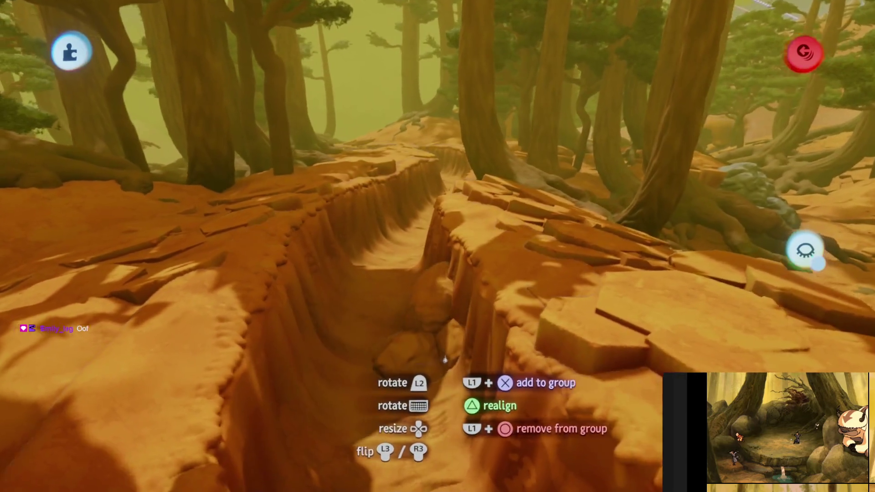
Step: Shrink the held rock group to 78% and settle it and a single rock into the trench by the left wall
{"action": "key", "text": "Down"}
{"action": "mouse_move", "coordinate": [393, 388]}
{"action": "left_mouse_down"}
{"action": "mouse_move", "coordinate": [416, 385]}
{"action": "mouse_move", "coordinate": [411, 285]}
{"action": "mouse_move", "coordinate": [426, 272]}
{"action": "mouse_move", "coordinate": [303, 331]}
{"action": "mouse_move", "coordinate": [248, 341]}
{"action": "mouse_move", "coordinate": [250, 374]}
{"action": "left_mouse_up"}
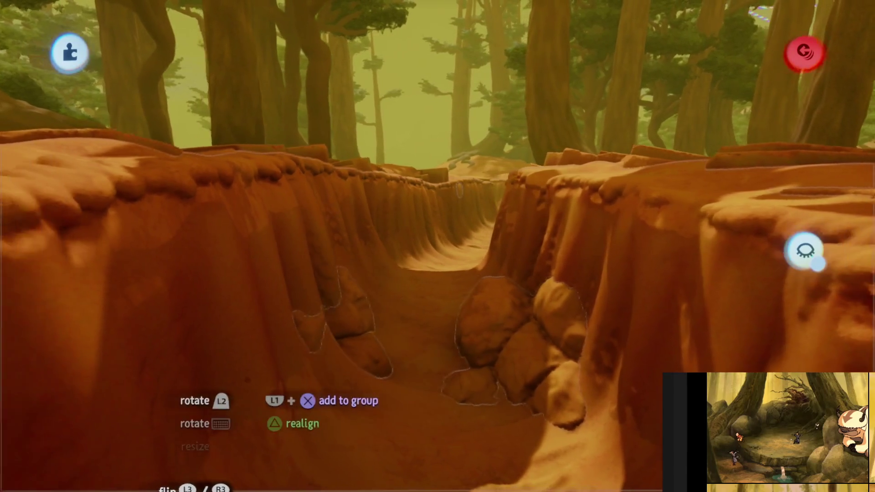
{"action": "mouse_move", "coordinate": [352, 328]}
{"action": "left_mouse_down"}
{"action": "mouse_move", "coordinate": [424, 158]}
{"action": "mouse_move", "coordinate": [449, 211]}
{"action": "mouse_move", "coordinate": [524, 216]}
{"action": "mouse_move", "coordinate": [527, 239]}
{"action": "mouse_move", "coordinate": [550, 248]}
{"action": "mouse_move", "coordinate": [543, 234]}
{"action": "mouse_move", "coordinate": [534, 269]}
{"action": "mouse_move", "coordinate": [445, 336]}
{"action": "left_mouse_up"}
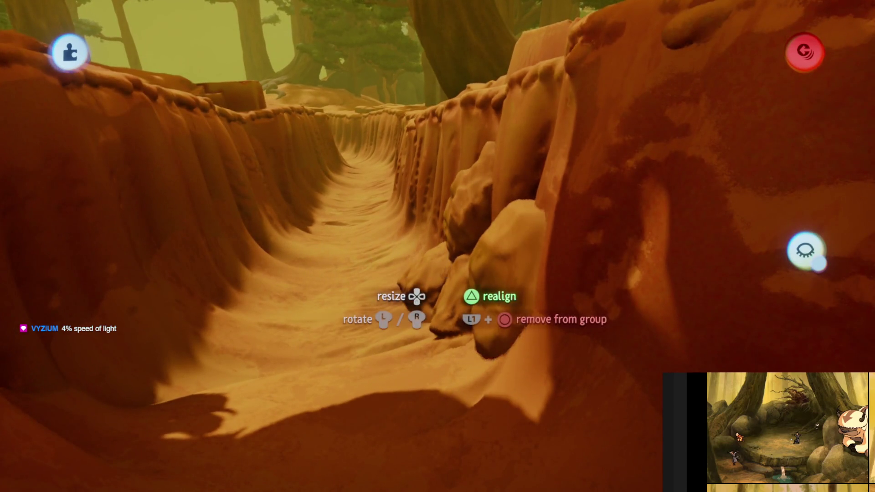
{"action": "mouse_move", "coordinate": [438, 308]}
{"action": "left_mouse_down"}
{"action": "mouse_move", "coordinate": [456, 303]}
{"action": "mouse_move", "coordinate": [469, 333]}
{"action": "mouse_move", "coordinate": [469, 315]}
{"action": "left_mouse_up"}
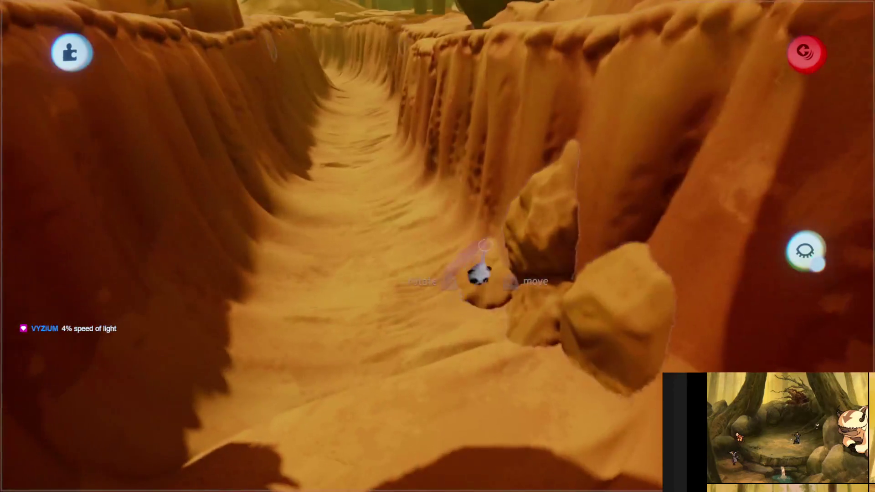
{"action": "mouse_move", "coordinate": [483, 184]}
{"action": "left_mouse_down"}
{"action": "mouse_move", "coordinate": [370, 214]}
{"action": "mouse_move", "coordinate": [347, 236]}
{"action": "left_mouse_up"}
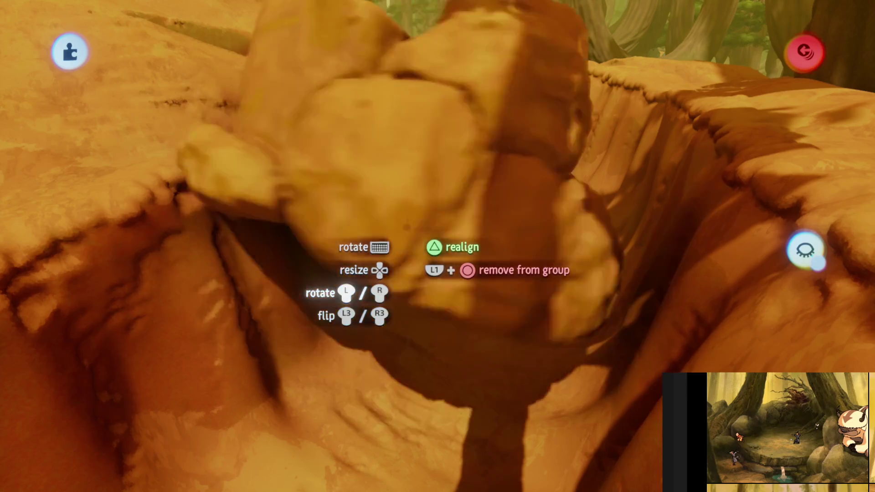
{"action": "mouse_move", "coordinate": [416, 322]}
{"action": "left_mouse_down"}
{"action": "mouse_move", "coordinate": [410, 275]}
{"action": "mouse_move", "coordinate": [438, 277]}
{"action": "mouse_move", "coordinate": [424, 303]}
{"action": "mouse_move", "coordinate": [455, 180]}
{"action": "mouse_move", "coordinate": [463, 191]}
{"action": "mouse_move", "coordinate": [439, 189]}
{"action": "left_mouse_up"}
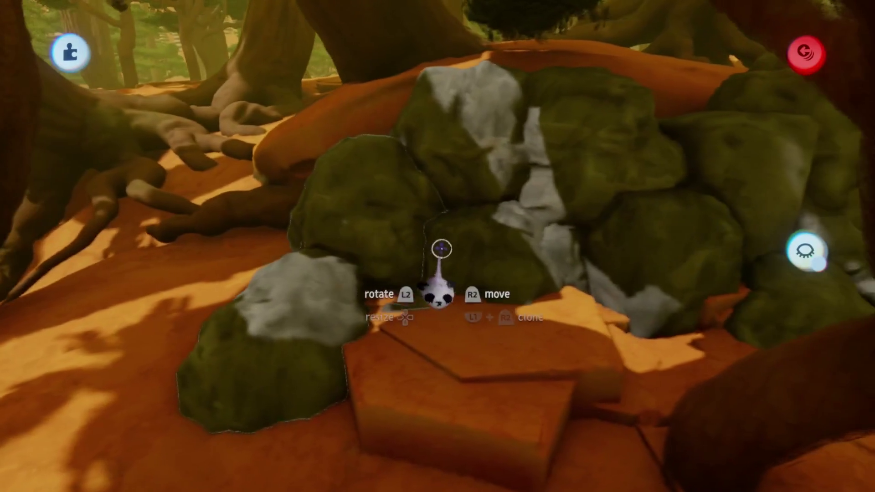
Step: Move the rock group up-left and place a cloned boulder into a tighter pile
{"action": "left_click_drag", "start_coordinate": [444, 249], "coordinate": [377, 231]}
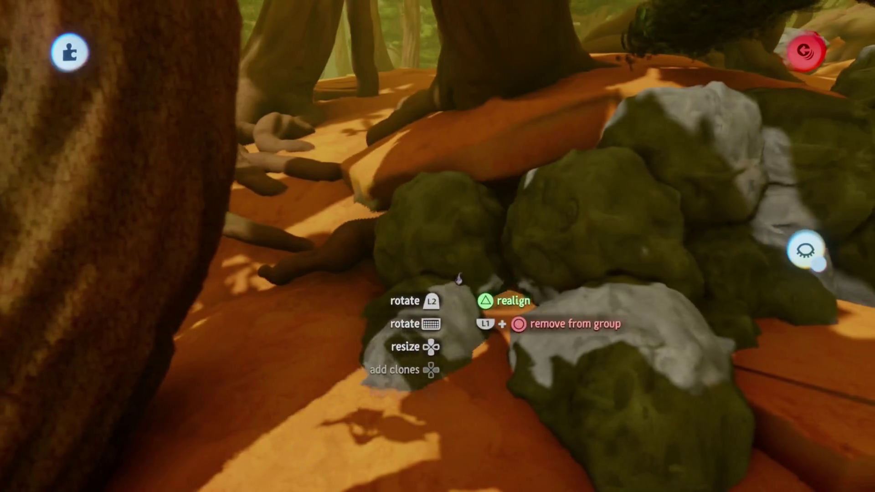
{"action": "left_click_drag", "start_coordinate": [459, 279], "coordinate": [437, 230]}
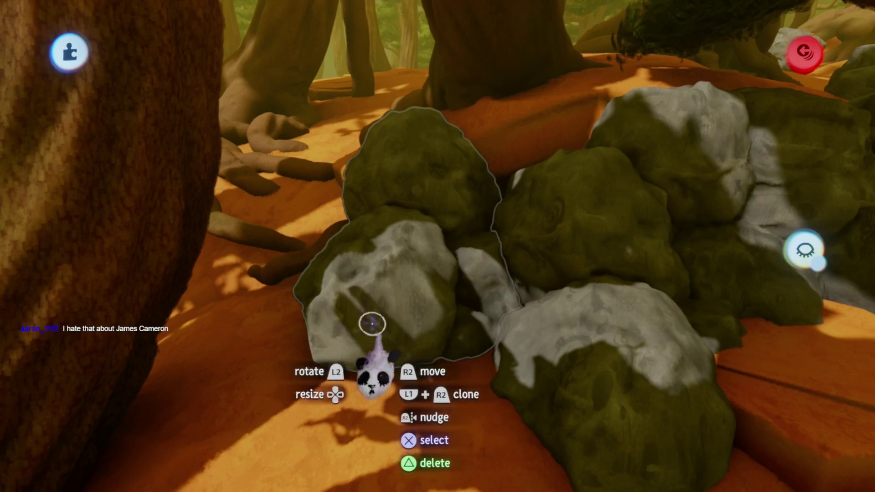
{"action": "mouse_move", "coordinate": [430, 264]}
{"action": "left_mouse_down"}
{"action": "mouse_move", "coordinate": [479, 283]}
{"action": "mouse_move", "coordinate": [520, 276]}
{"action": "left_mouse_up"}
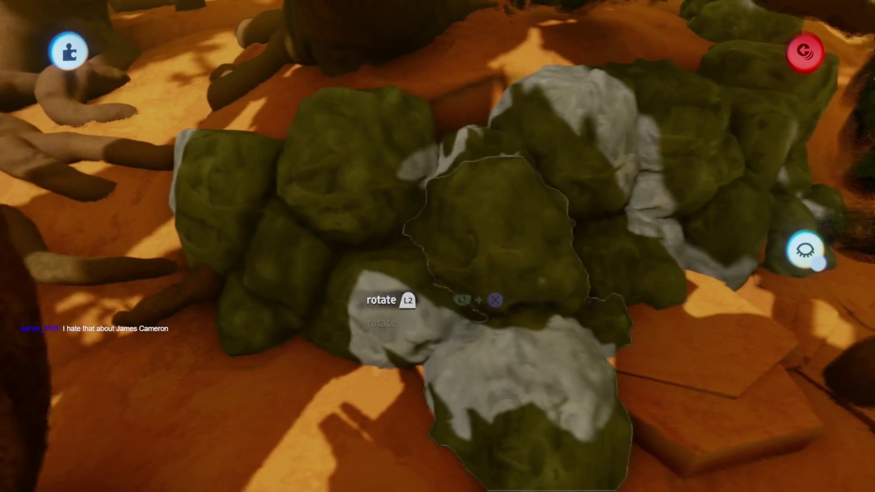
{"action": "mouse_move", "coordinate": [443, 296]}
{"action": "left_mouse_down"}
{"action": "mouse_move", "coordinate": [420, 276]}
{"action": "mouse_move", "coordinate": [429, 292]}
{"action": "mouse_move", "coordinate": [434, 157]}
{"action": "mouse_move", "coordinate": [313, 292]}
{"action": "mouse_move", "coordinate": [347, 331]}
{"action": "left_mouse_up"}
{"action": "mouse_move", "coordinate": [360, 279]}
{"action": "left_mouse_down"}
{"action": "mouse_move", "coordinate": [374, 256]}
{"action": "mouse_move", "coordinate": [364, 285]}
{"action": "left_mouse_up"}
Step: Pick the rock group up again and shrink it to 80% size
{"action": "mouse_move", "coordinate": [363, 268]}
{"action": "left_mouse_down"}
{"action": "mouse_move", "coordinate": [395, 310]}
{"action": "mouse_move", "coordinate": [413, 287]}
{"action": "mouse_move", "coordinate": [415, 255]}
{"action": "left_mouse_up"}
{"action": "mouse_move", "coordinate": [403, 319]}
{"action": "left_mouse_down"}
{"action": "mouse_move", "coordinate": [405, 287]}
{"action": "mouse_move", "coordinate": [379, 280]}
{"action": "mouse_move", "coordinate": [363, 290]}
{"action": "mouse_move", "coordinate": [354, 320]}
{"action": "mouse_move", "coordinate": [392, 211]}
{"action": "mouse_move", "coordinate": [413, 277]}
{"action": "mouse_move", "coordinate": [429, 246]}
{"action": "mouse_move", "coordinate": [400, 254]}
{"action": "mouse_move", "coordinate": [307, 248]}
{"action": "mouse_move", "coordinate": [403, 191]}
{"action": "mouse_move", "coordinate": [356, 152]}
{"action": "mouse_move", "coordinate": [330, 194]}
{"action": "mouse_move", "coordinate": [427, 150]}
{"action": "mouse_move", "coordinate": [313, 212]}
{"action": "left_mouse_up"}
{"action": "mouse_move", "coordinate": [313, 242]}
{"action": "left_mouse_down"}
{"action": "mouse_move", "coordinate": [389, 214]}
{"action": "mouse_move", "coordinate": [402, 192]}
{"action": "mouse_move", "coordinate": [390, 201]}
{"action": "mouse_move", "coordinate": [428, 200]}
{"action": "mouse_move", "coordinate": [455, 182]}
{"action": "mouse_move", "coordinate": [420, 186]}
{"action": "mouse_move", "coordinate": [441, 244]}
{"action": "mouse_move", "coordinate": [417, 239]}
{"action": "mouse_move", "coordinate": [368, 141]}
{"action": "mouse_move", "coordinate": [417, 332]}
{"action": "mouse_move", "coordinate": [430, 264]}
{"action": "mouse_move", "coordinate": [410, 287]}
{"action": "mouse_move", "coordinate": [416, 313]}
{"action": "mouse_move", "coordinate": [423, 260]}
{"action": "mouse_move", "coordinate": [414, 283]}
{"action": "mouse_move", "coordinate": [424, 279]}
{"action": "mouse_move", "coordinate": [411, 253]}
{"action": "mouse_move", "coordinate": [420, 260]}
{"action": "mouse_move", "coordinate": [424, 241]}
{"action": "left_mouse_up"}
Step: Carry the hexagonal slab group down onto the stone path beside the trench
{"action": "mouse_move", "coordinate": [436, 273]}
{"action": "left_mouse_down"}
{"action": "mouse_move", "coordinate": [420, 286]}
{"action": "mouse_move", "coordinate": [344, 198]}
{"action": "mouse_move", "coordinate": [269, 184]}
{"action": "left_mouse_up"}
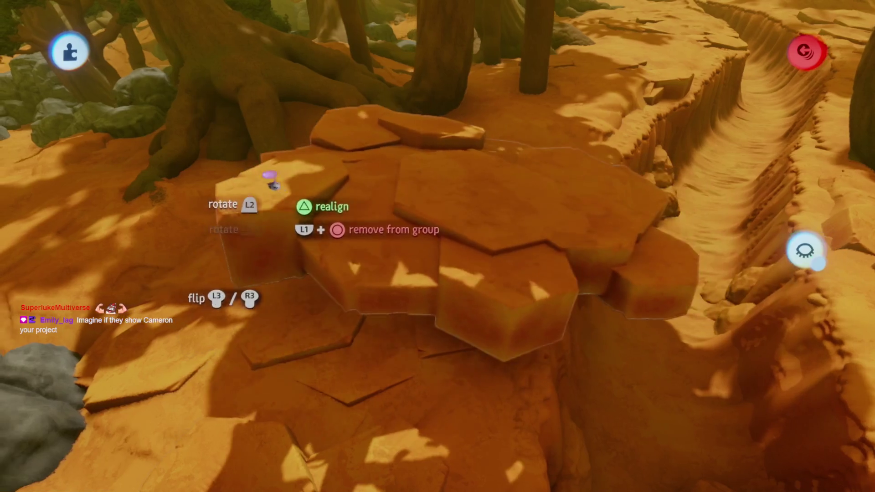
{"action": "mouse_move", "coordinate": [423, 203]}
{"action": "left_mouse_down"}
{"action": "mouse_move", "coordinate": [406, 255]}
{"action": "mouse_move", "coordinate": [383, 247]}
{"action": "mouse_move", "coordinate": [383, 283]}
{"action": "left_mouse_up"}
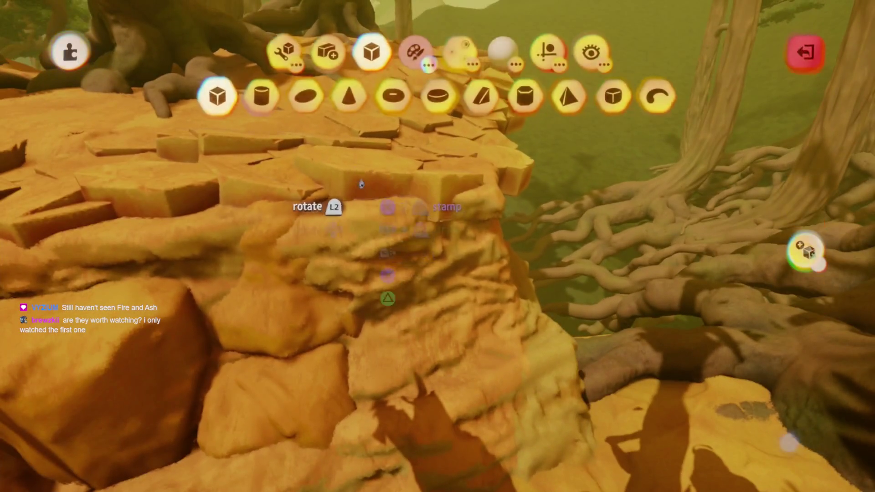
Step: Exit sculpt mode and enlarge the held sandstone piece to about 168%
{"action": "key", "text": "Escape"}
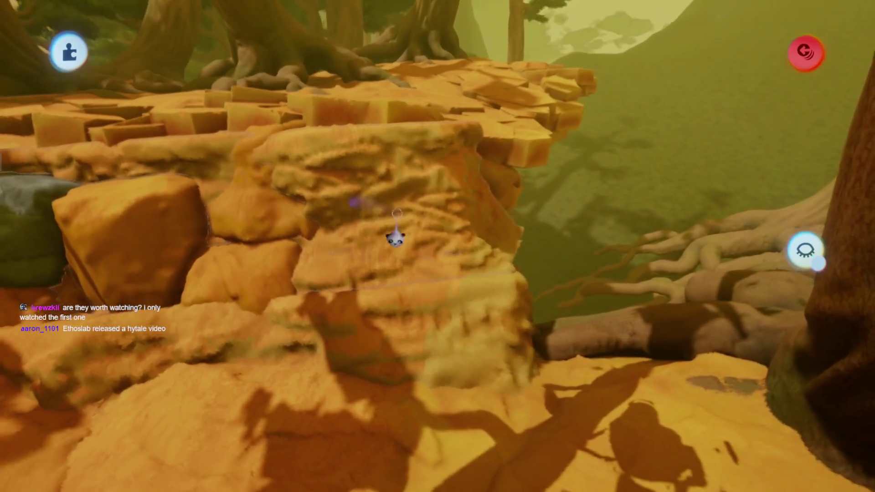
{"action": "key", "text": "Escape"}
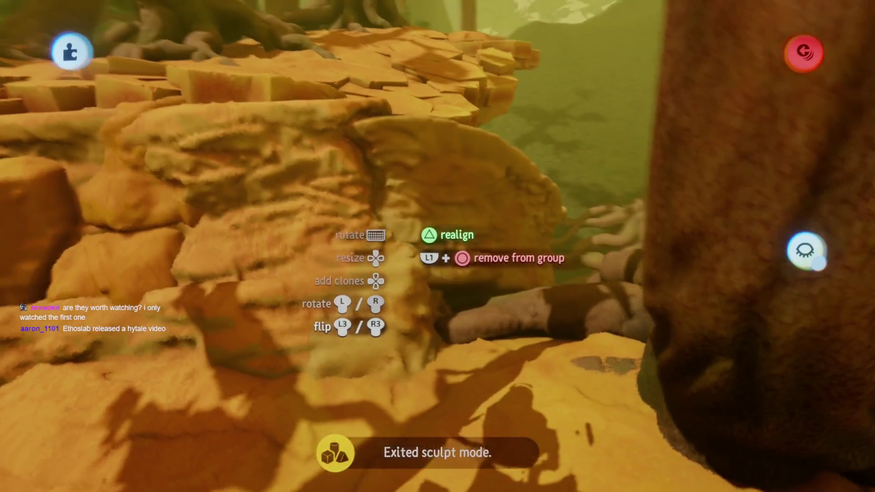
{"action": "key", "text": "Up"}
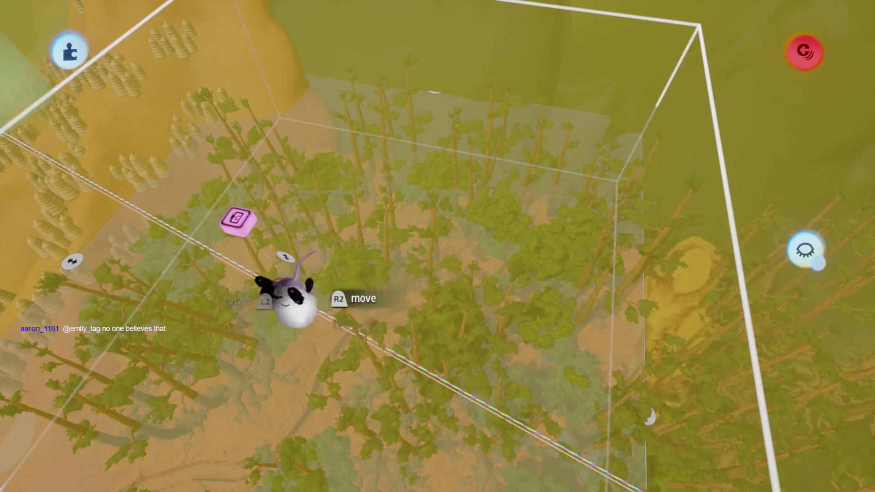
Step: Stretch the Number Displayer's box downward, check its guide options, then close its text settings
{"action": "left_click", "coordinate": [270, 288]}
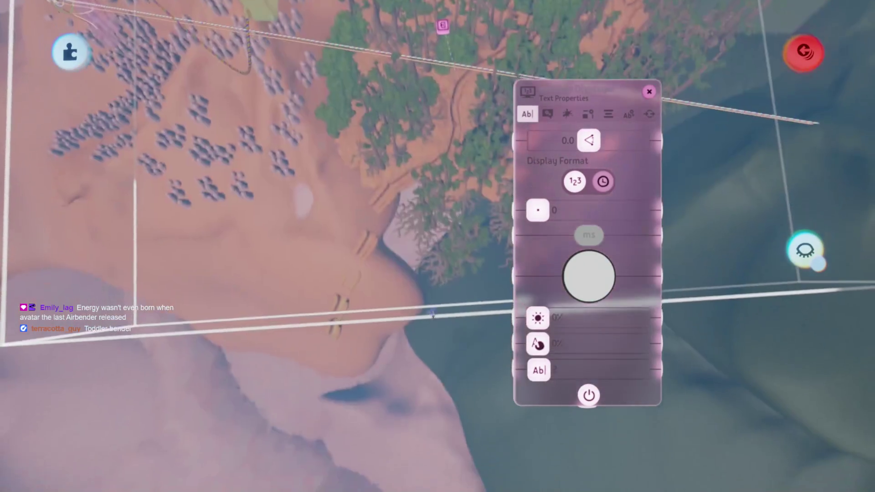
{"action": "left_click_drag", "start_coordinate": [468, 299], "coordinate": [474, 373]}
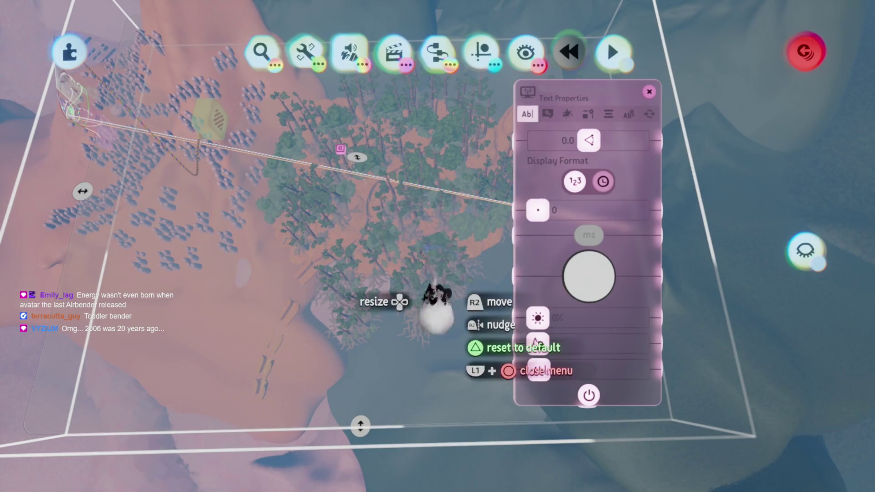
{"action": "left_click", "coordinate": [481, 51]}
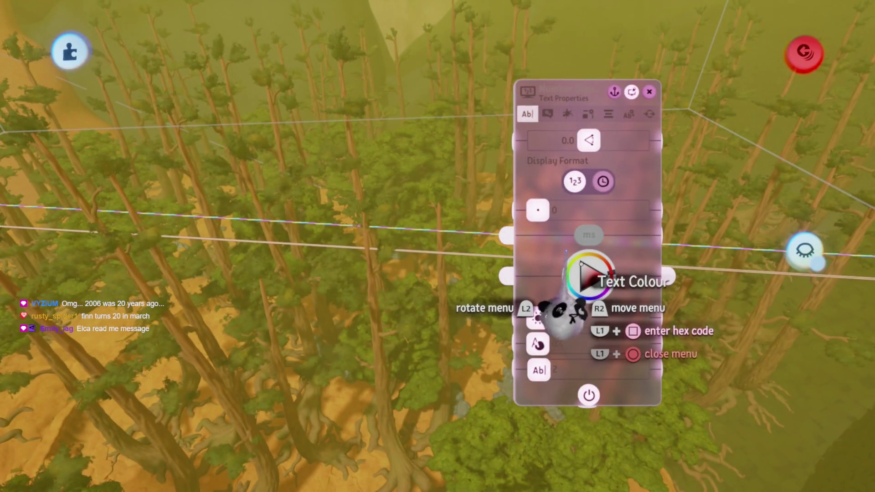
{"action": "key", "text": "Escape"}
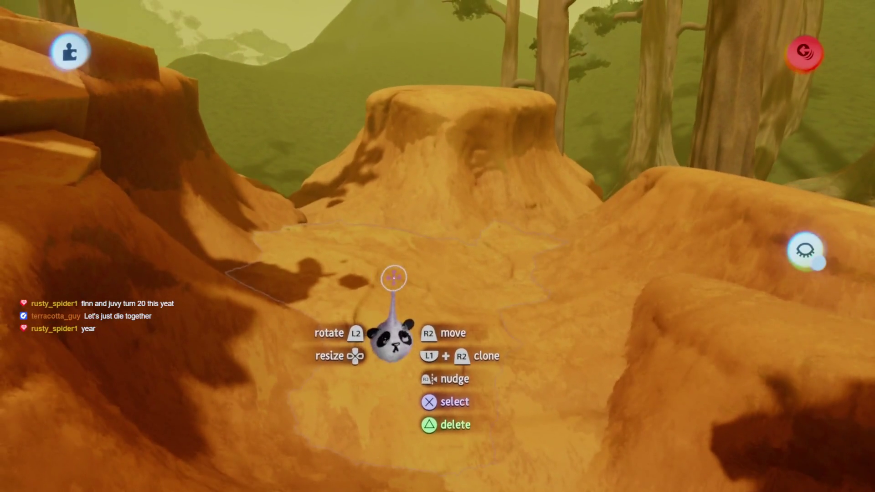
Step: Exit sculpt mode, check the guides and snapping options, and return to arranging slab pieces
{"action": "key", "text": "Escape"}
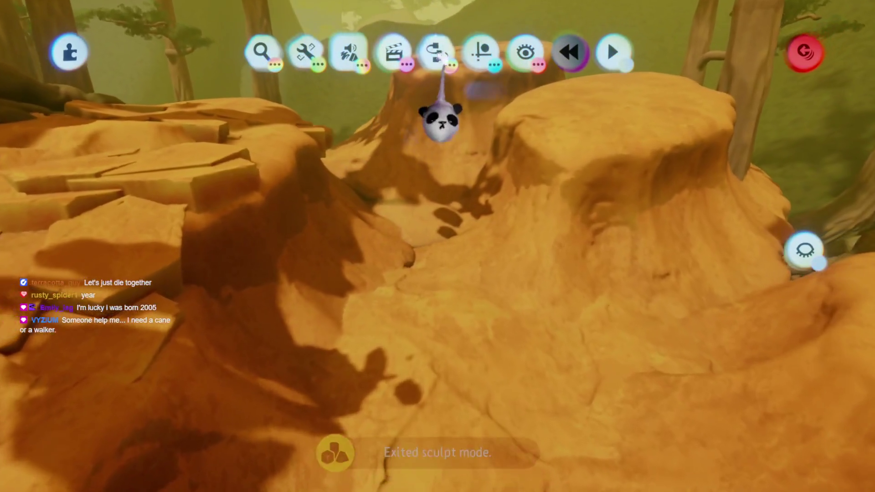
{"action": "left_click", "coordinate": [481, 51]}
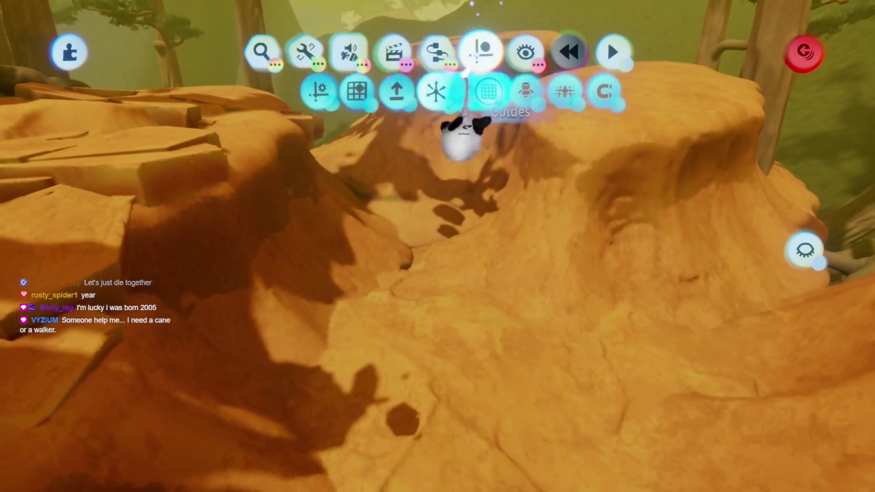
{"action": "key", "text": "Escape"}
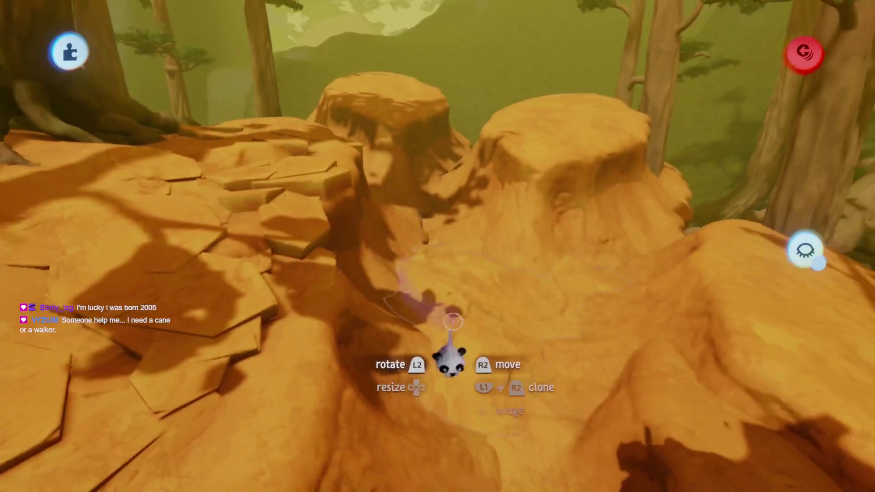
{"action": "key", "text": "Escape"}
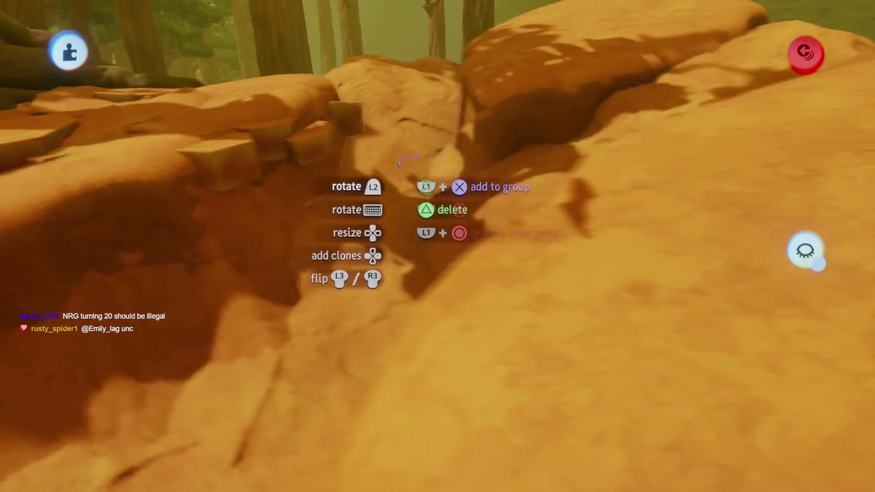
{"action": "key", "text": "Escape"}
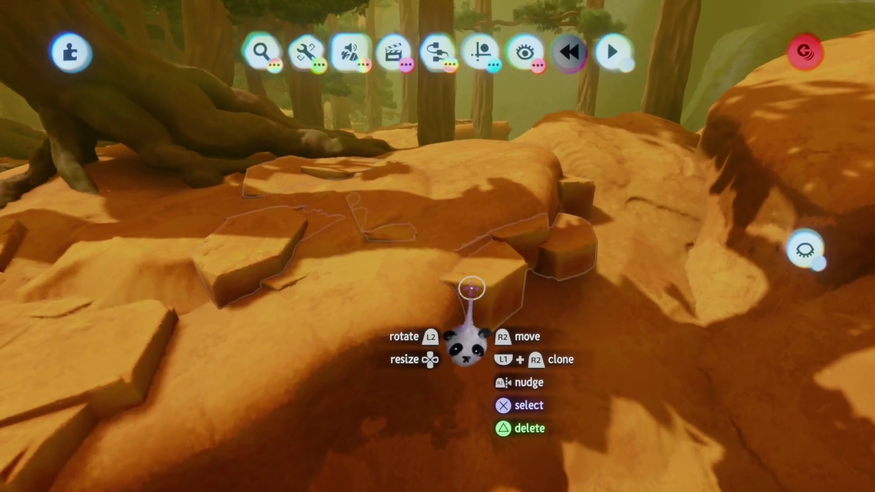
{"action": "left_click", "coordinate": [474, 289]}
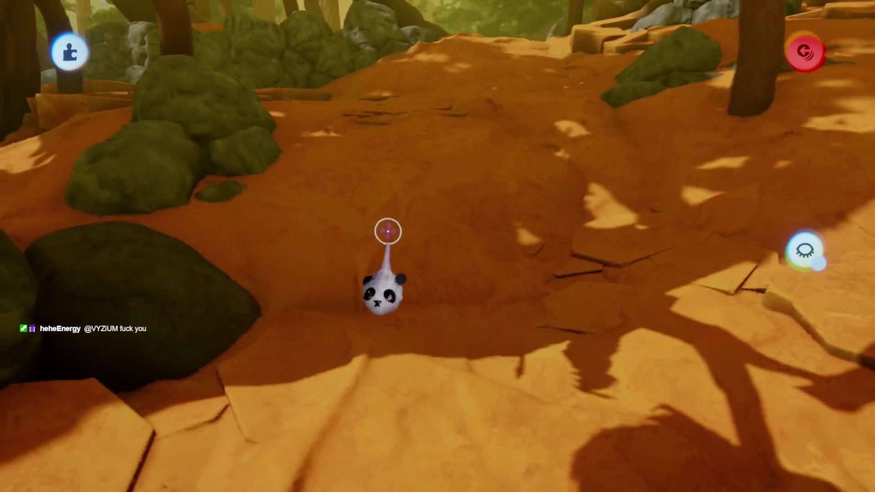
Step: Move the outlined terrain hollow up and over to a new spot among the slabs
{"action": "mouse_move", "coordinate": [397, 228]}
{"action": "left_mouse_down"}
{"action": "mouse_move", "coordinate": [401, 127]}
{"action": "mouse_move", "coordinate": [400, 205]}
{"action": "left_mouse_up"}
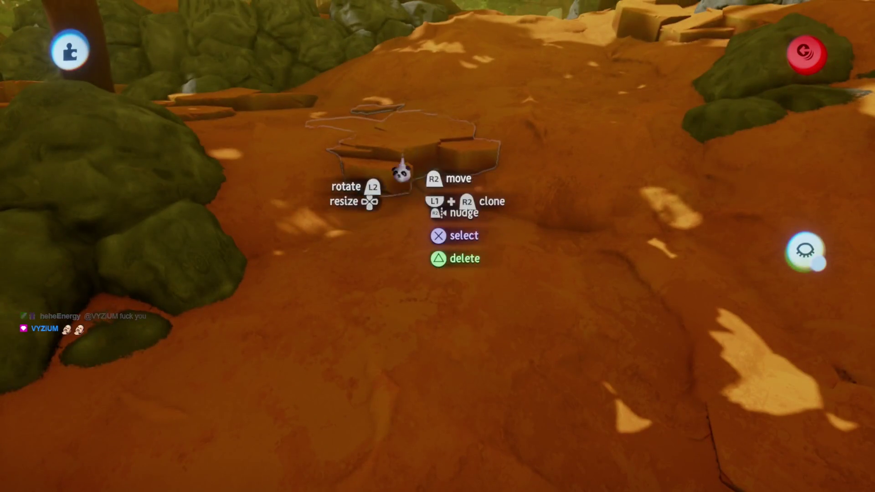
{"action": "mouse_move", "coordinate": [402, 173]}
{"action": "left_mouse_down"}
{"action": "mouse_move", "coordinate": [400, 228]}
{"action": "mouse_move", "coordinate": [411, 240]}
{"action": "mouse_move", "coordinate": [397, 229]}
{"action": "mouse_move", "coordinate": [469, 218]}
{"action": "mouse_move", "coordinate": [474, 236]}
{"action": "mouse_move", "coordinate": [458, 235]}
{"action": "mouse_move", "coordinate": [440, 219]}
{"action": "mouse_move", "coordinate": [441, 230]}
{"action": "mouse_move", "coordinate": [450, 229]}
{"action": "left_mouse_up"}
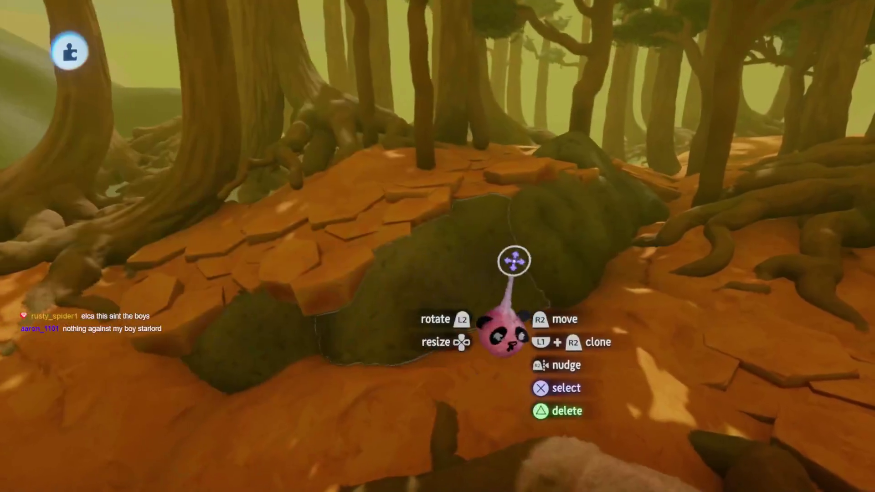
Step: Delete the unwanted piece and set the mossy rock group down beside the tree roots
{"action": "key", "text": "Delete"}
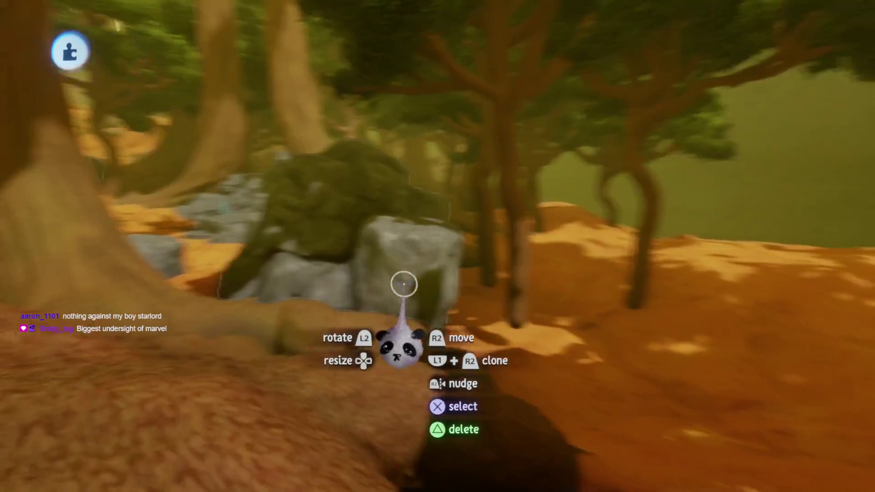
{"action": "mouse_move", "coordinate": [348, 248]}
{"action": "left_mouse_down"}
{"action": "mouse_move", "coordinate": [463, 134]}
{"action": "mouse_move", "coordinate": [443, 218]}
{"action": "mouse_move", "coordinate": [383, 232]}
{"action": "mouse_move", "coordinate": [409, 269]}
{"action": "mouse_move", "coordinate": [410, 204]}
{"action": "left_mouse_up"}
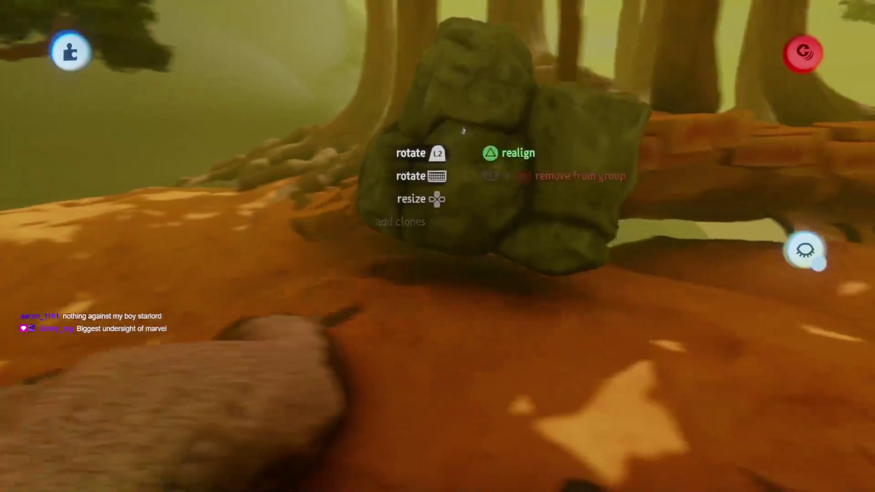
{"action": "mouse_move", "coordinate": [400, 258]}
{"action": "left_mouse_down"}
{"action": "mouse_move", "coordinate": [391, 274]}
{"action": "mouse_move", "coordinate": [333, 234]}
{"action": "mouse_move", "coordinate": [440, 153]}
{"action": "mouse_move", "coordinate": [452, 188]}
{"action": "mouse_move", "coordinate": [449, 283]}
{"action": "mouse_move", "coordinate": [446, 254]}
{"action": "mouse_move", "coordinate": [433, 271]}
{"action": "left_mouse_up"}
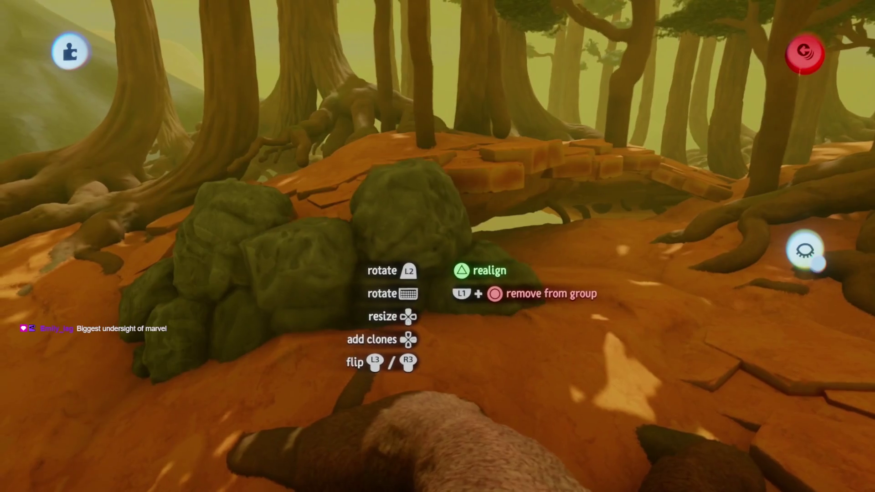
{"action": "mouse_move", "coordinate": [362, 253]}
{"action": "left_mouse_down"}
{"action": "mouse_move", "coordinate": [444, 133]}
{"action": "mouse_move", "coordinate": [445, 178]}
{"action": "mouse_move", "coordinate": [402, 199]}
{"action": "left_mouse_up"}
{"action": "mouse_move", "coordinate": [424, 239]}
{"action": "left_mouse_down"}
{"action": "mouse_move", "coordinate": [438, 233]}
{"action": "mouse_move", "coordinate": [402, 246]}
{"action": "mouse_move", "coordinate": [443, 145]}
{"action": "left_mouse_up"}
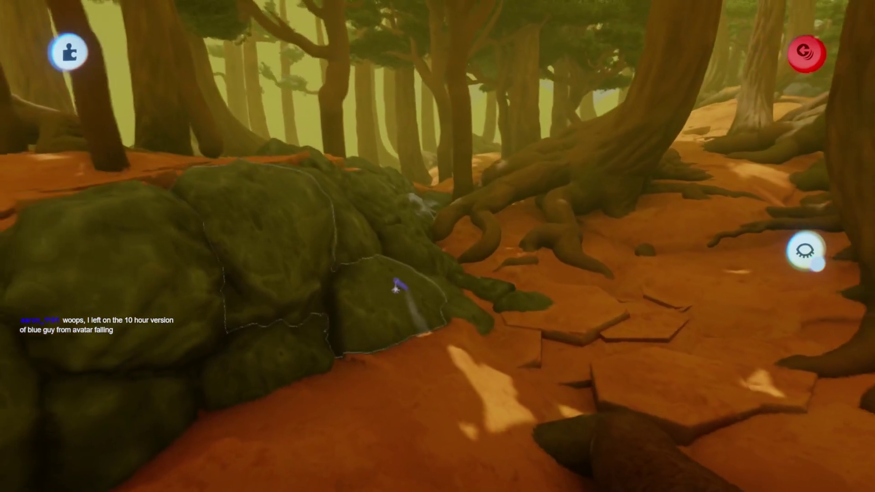
Step: Move the grabbed boulder in the root-side pile up and to the right
{"action": "mouse_move", "coordinate": [416, 199]}
{"action": "left_mouse_down"}
{"action": "mouse_move", "coordinate": [479, 176]}
{"action": "mouse_move", "coordinate": [308, 272]}
{"action": "left_mouse_up"}
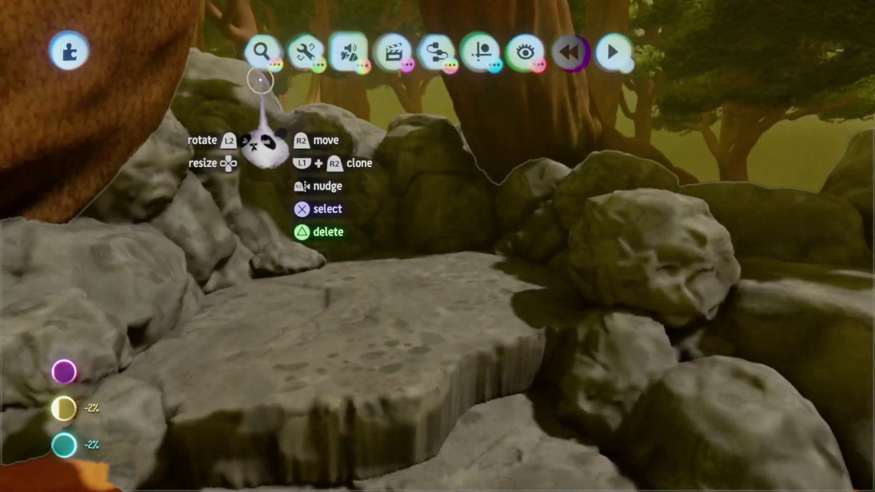
Step: Bring up the stamp search browser from the toolbar, reopening it a second time
{"action": "left_click", "coordinate": [261, 52]}
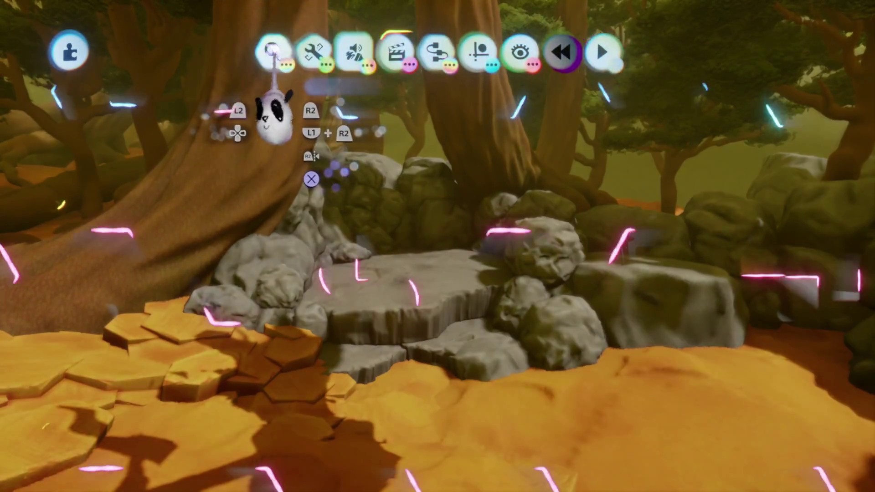
{"action": "left_click", "coordinate": [263, 52]}
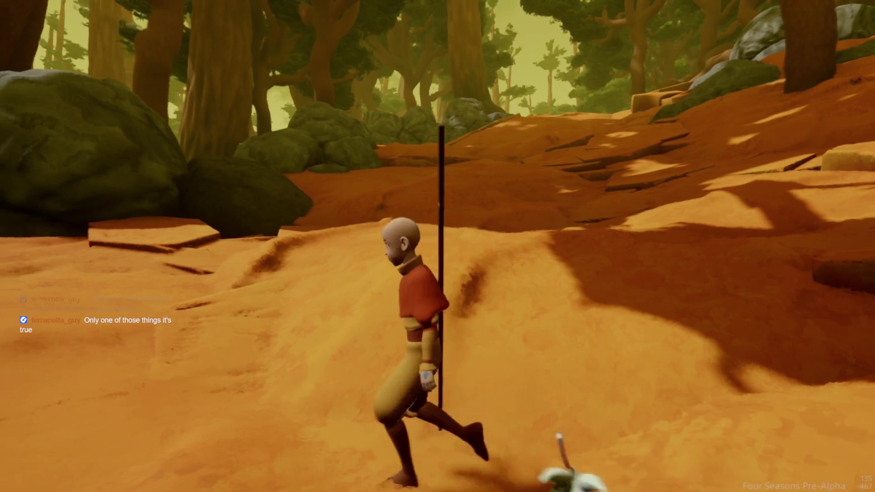
Step: Run the staff-carrying character up the orange sandstone path and jump onto the slab ledge
{"action": "key", "text": "w"}
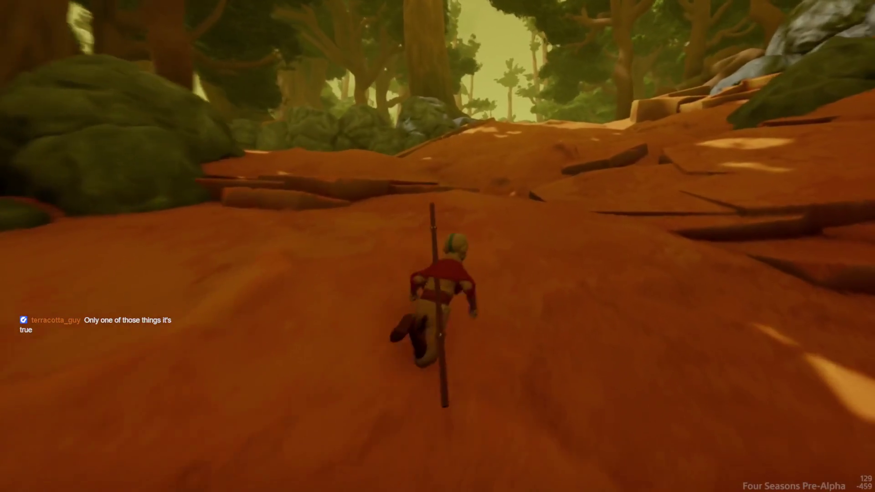
{"action": "key", "text": "w"}
{"action": "key", "text": "w"}
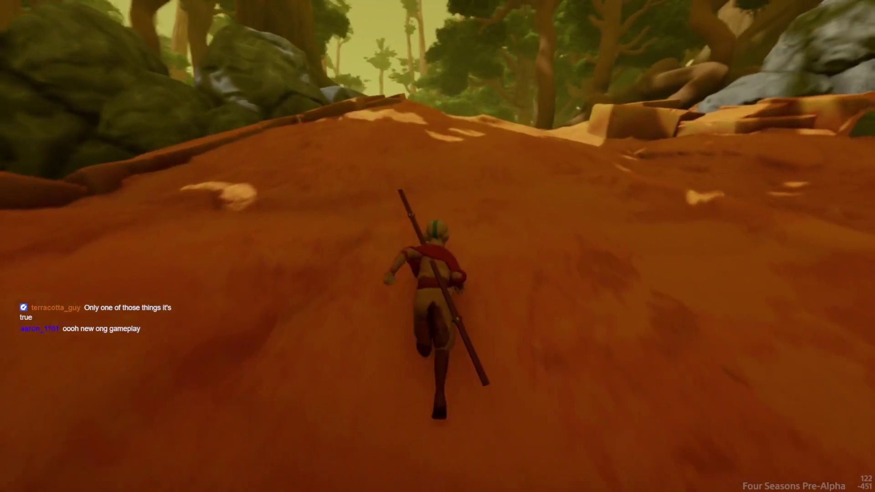
{"action": "key", "text": "w"}
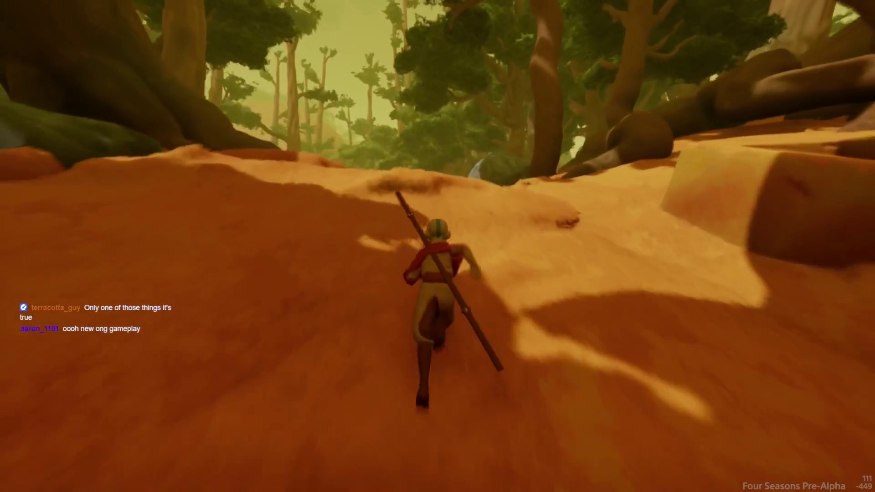
{"action": "key", "text": "w"}
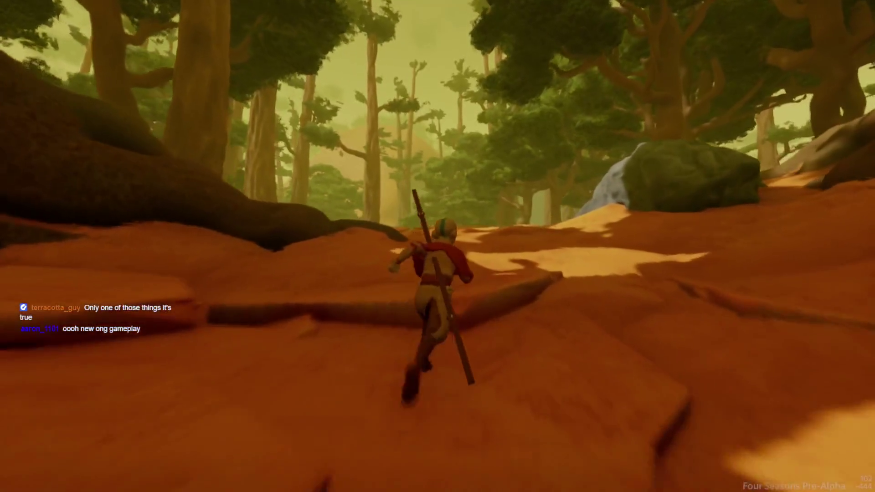
{"action": "key", "text": "w"}
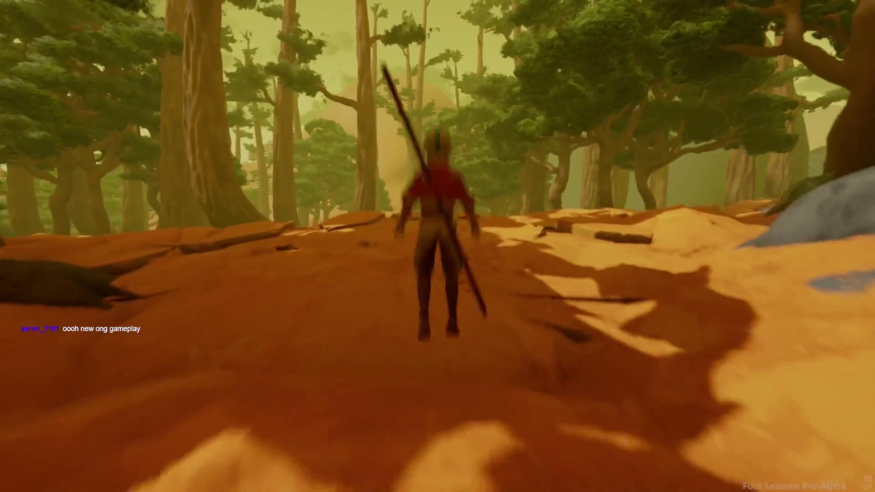
{"action": "key", "text": "w"}
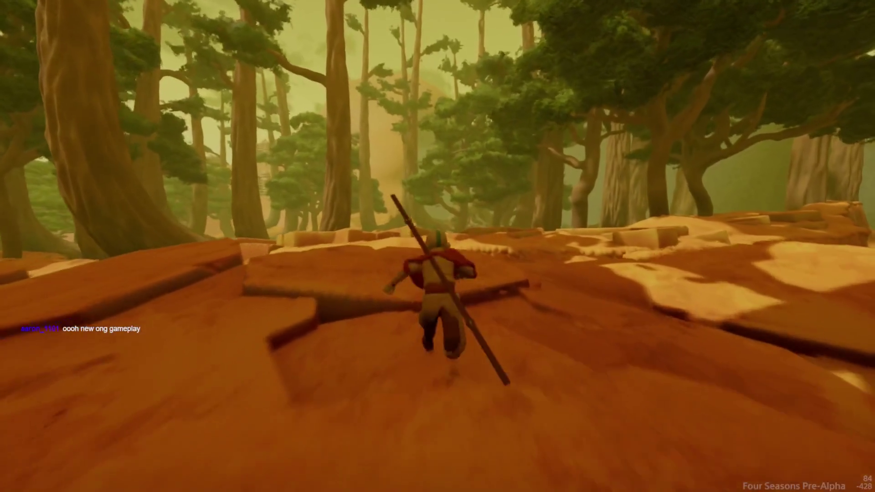
{"action": "key", "text": "w"}
{"action": "key", "text": "space"}
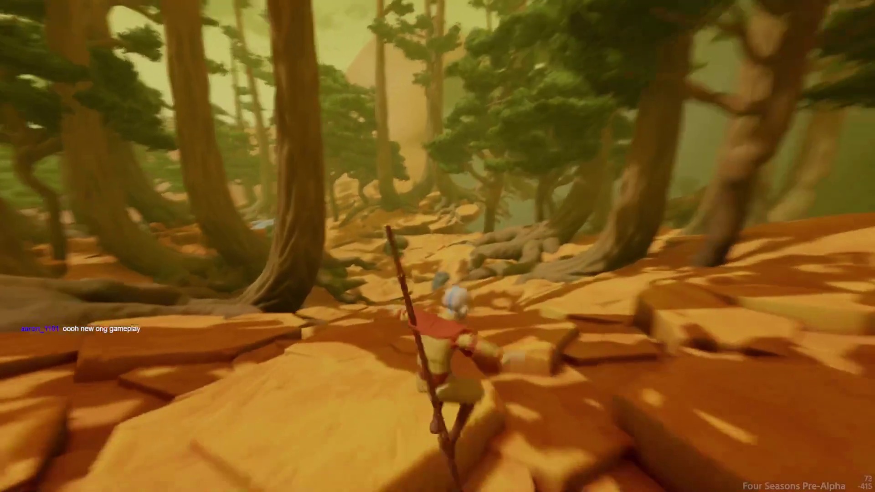